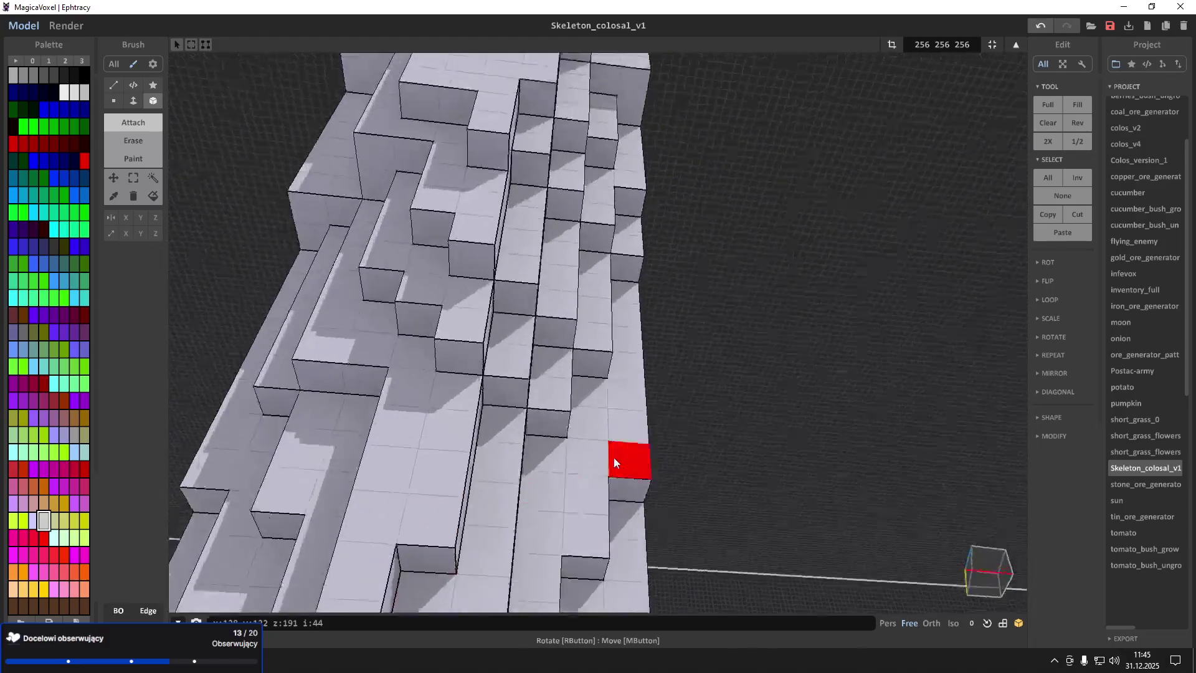
Reshape a notch and block edge on the front of the grey trunk
right_click_drag(612, 381, 646, 396)
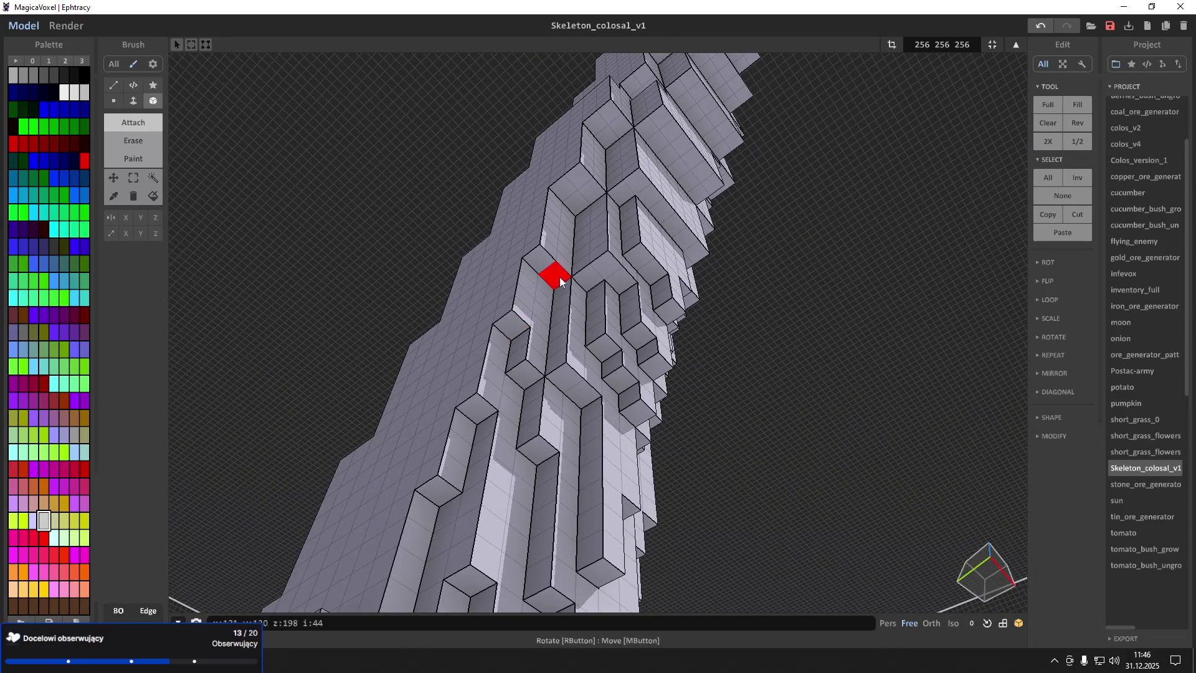
scroll(559, 291, "up", 2)
scroll(559, 292, "up", 1)
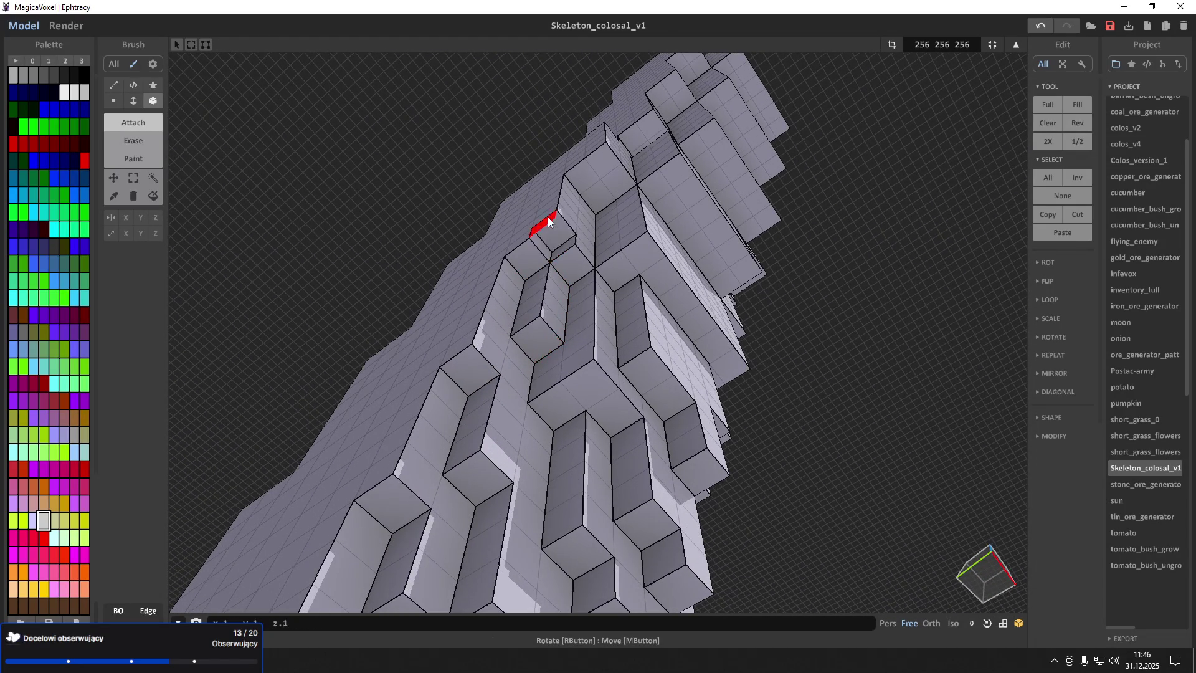
scroll(539, 246, "up", 4)
mouse_move(524, 335)
right_mouse_down()
mouse_move(524, 361)
mouse_move(580, 344)
right_mouse_up()
right_click_drag(574, 246, 626, 223)
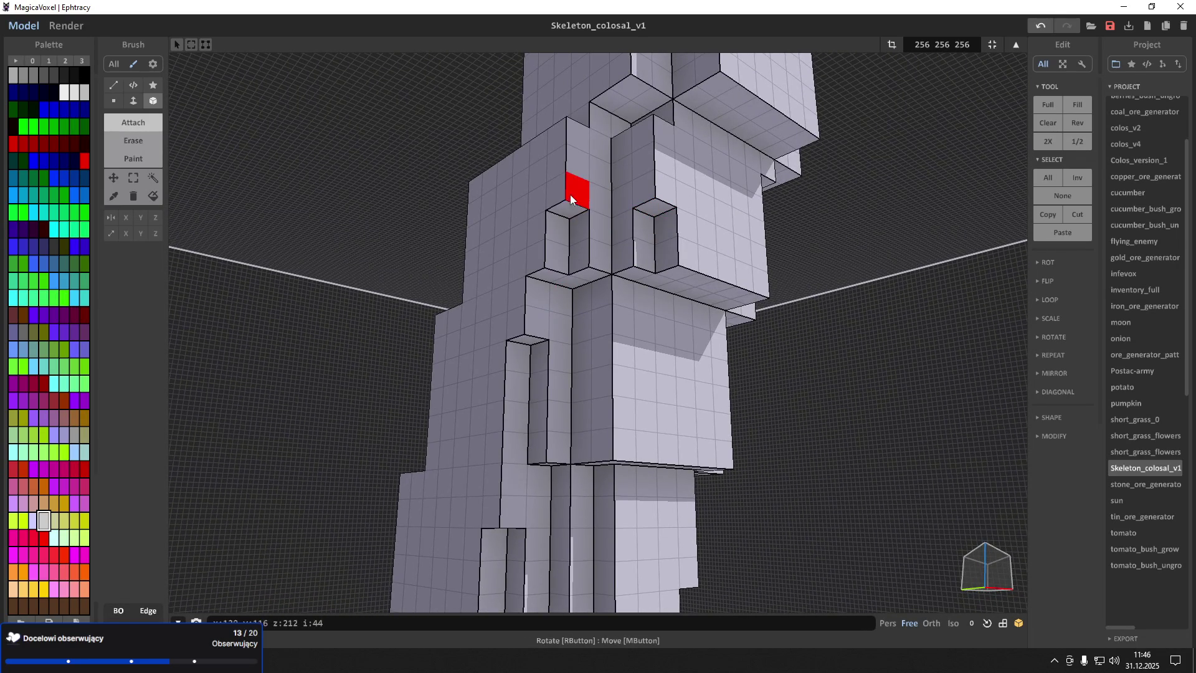
right_click_drag(573, 132, 592, 220)
mouse_move(554, 379)
right_mouse_down()
mouse_move(483, 382)
mouse_move(605, 316)
right_mouse_up()
mouse_move(625, 349)
left_mouse_down()
mouse_move(561, 390)
mouse_move(705, 390)
mouse_move(701, 334)
mouse_move(644, 264)
mouse_move(675, 274)
mouse_move(643, 256)
mouse_move(620, 259)
mouse_move(620, 312)
mouse_move(645, 435)
mouse_move(609, 490)
mouse_move(589, 433)
left_mouse_up()
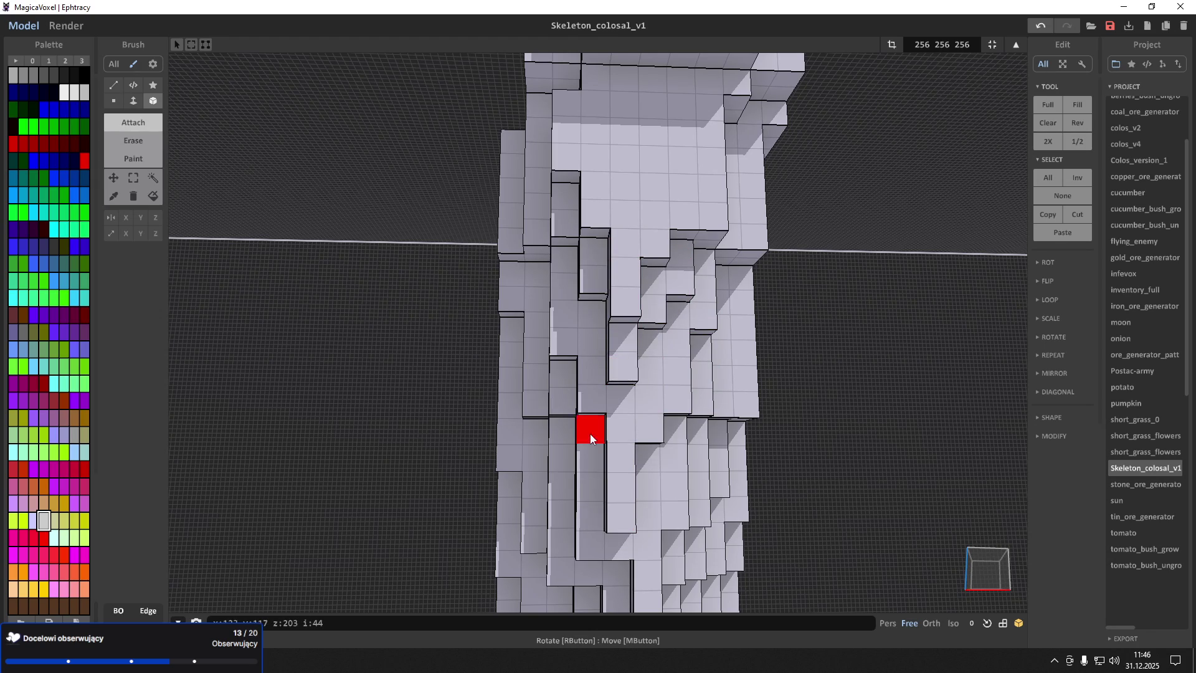
Build a grey column and ledge on the trunk's upper face with the Attach brush
right_click_drag(551, 439, 609, 444)
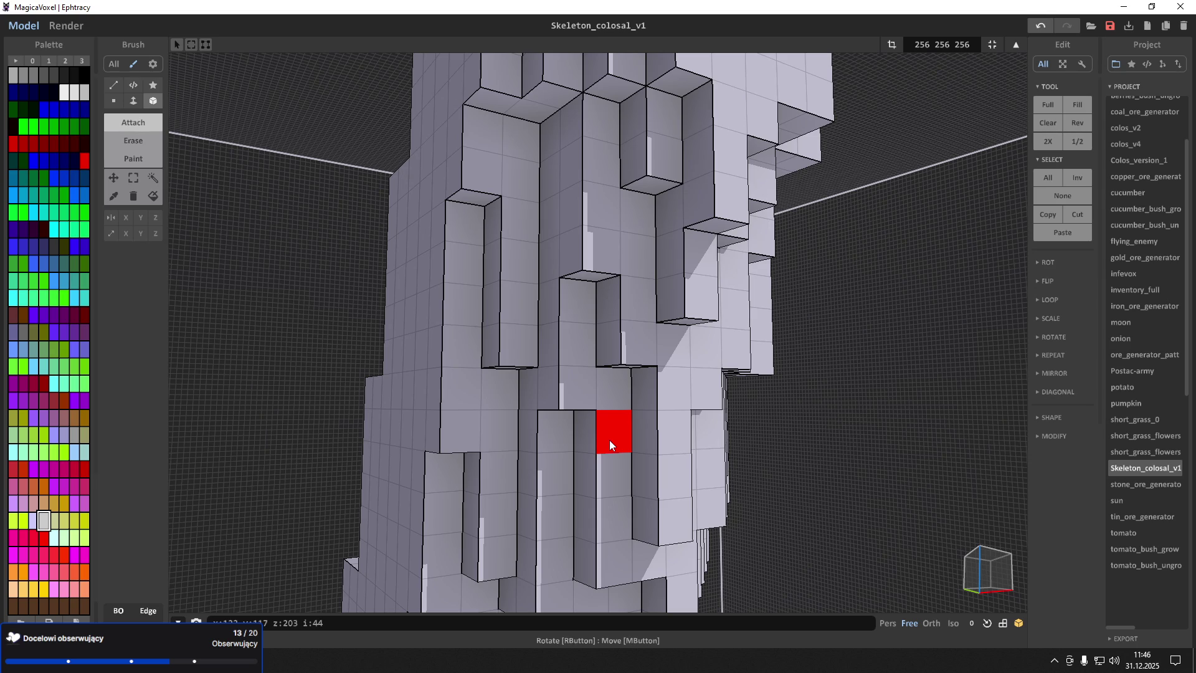
mouse_move(609, 439)
right_mouse_down()
mouse_move(522, 264)
mouse_move(622, 230)
right_mouse_up()
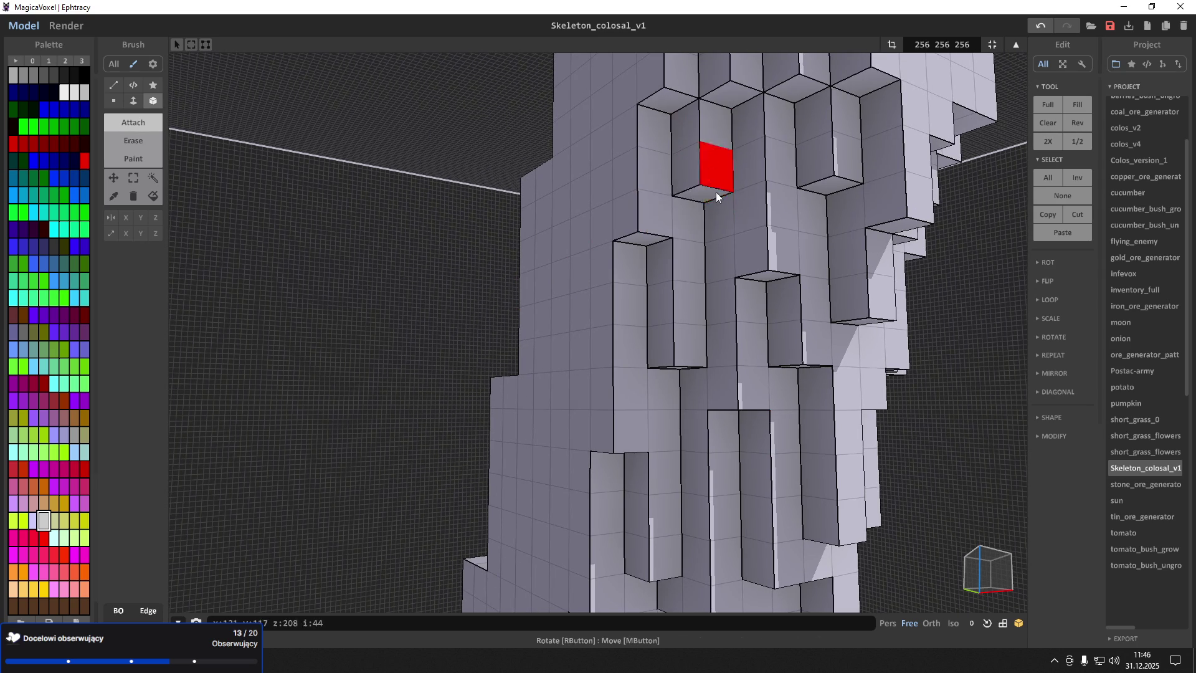
mouse_move(713, 210)
right_mouse_down()
mouse_move(804, 165)
mouse_move(769, 280)
mouse_move(687, 328)
right_mouse_up()
mouse_move(649, 364)
right_mouse_down()
mouse_move(667, 334)
mouse_move(609, 282)
mouse_move(700, 343)
right_mouse_up()
scroll(649, 326, "up", 3)
mouse_move(675, 406)
right_mouse_down()
mouse_move(702, 430)
mouse_move(540, 298)
mouse_move(544, 267)
mouse_move(576, 314)
mouse_move(599, 427)
mouse_move(592, 376)
mouse_move(629, 307)
right_mouse_up()
mouse_move(629, 308)
left_mouse_down()
mouse_move(627, 417)
mouse_move(707, 226)
mouse_move(711, 196)
mouse_move(660, 174)
left_mouse_up()
Orbit in close to a frontal, top-down view of the skeleton
right_click_drag(529, 188, 557, 159)
scroll(626, 133, "up", 5)
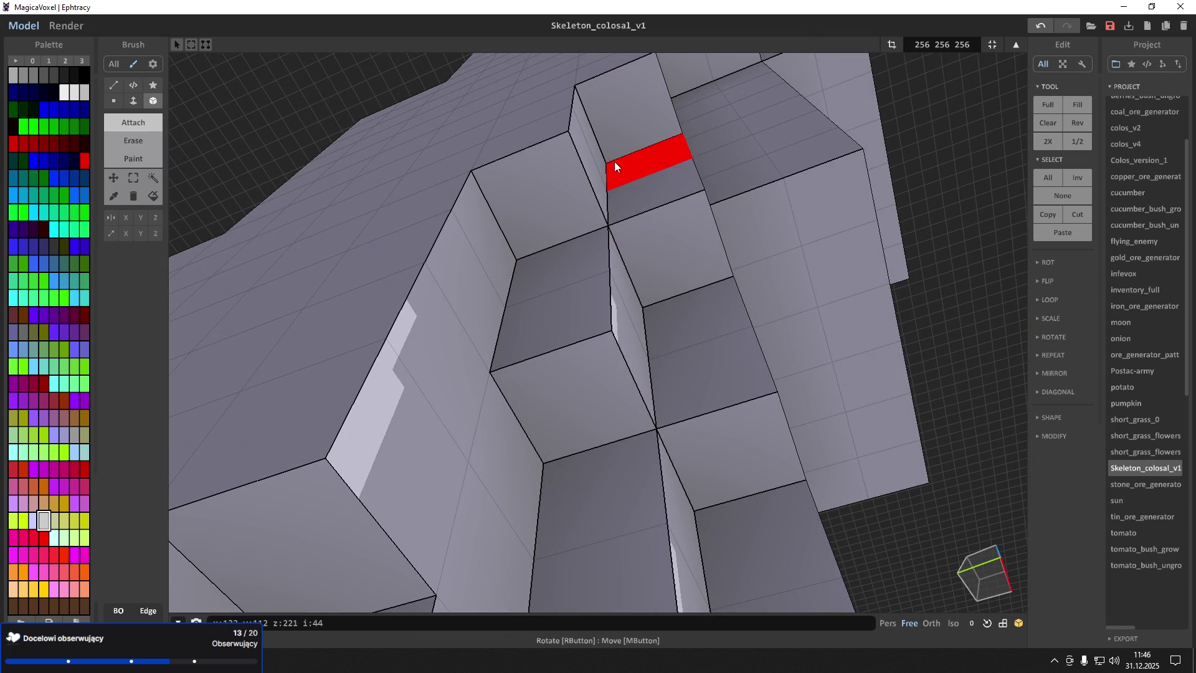
right_click_drag(626, 97, 665, 94)
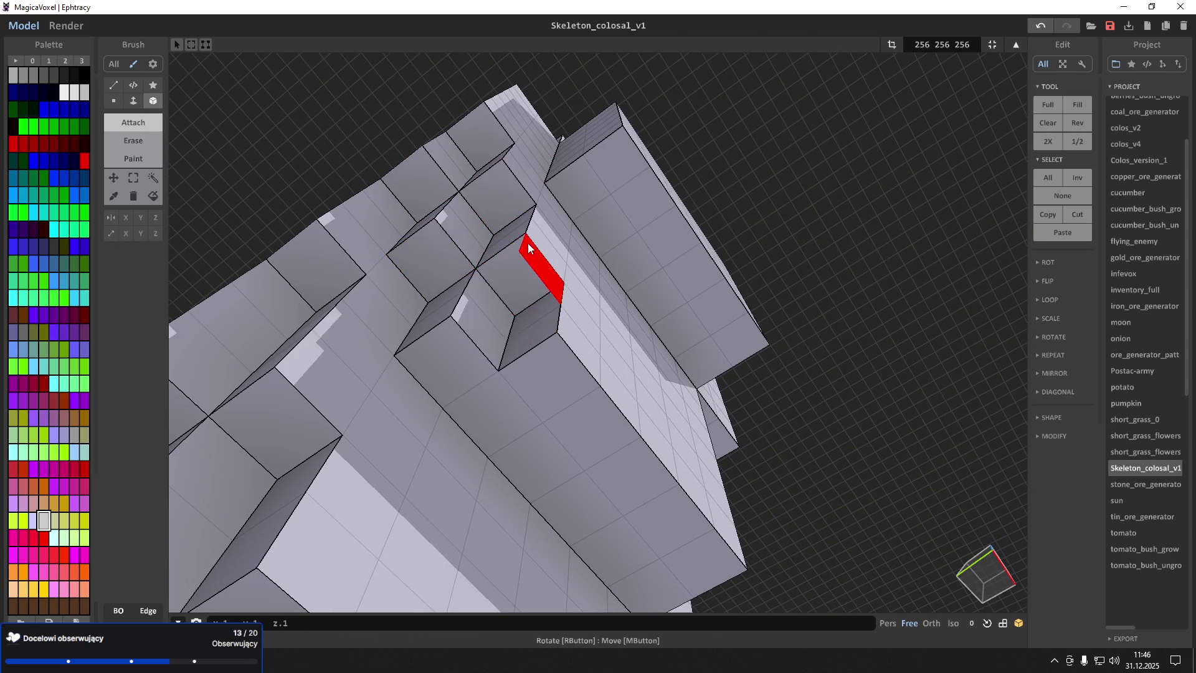
right_click_drag(548, 268, 452, 270)
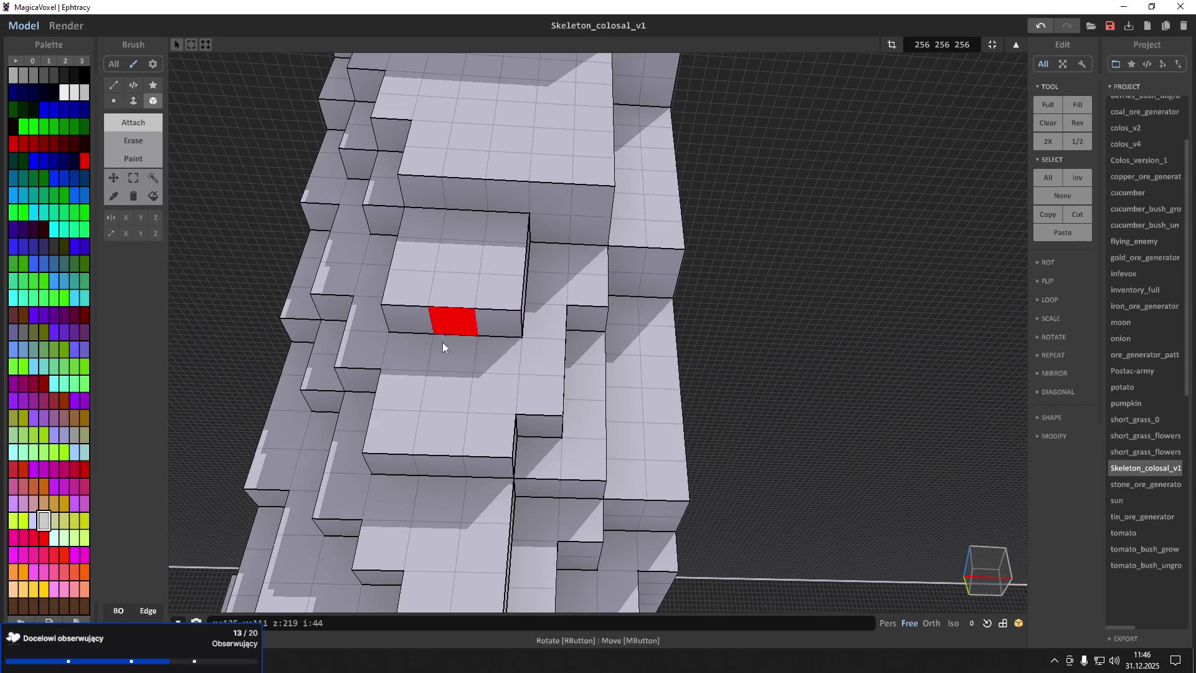
right_click_drag(492, 349, 452, 304)
Attach extra grey blocks and a column to the trunk
mouse_move(452, 303)
left_mouse_down()
mouse_move(523, 319)
mouse_move(581, 218)
mouse_move(625, 302)
left_mouse_up()
right_click_drag(623, 297, 579, 305)
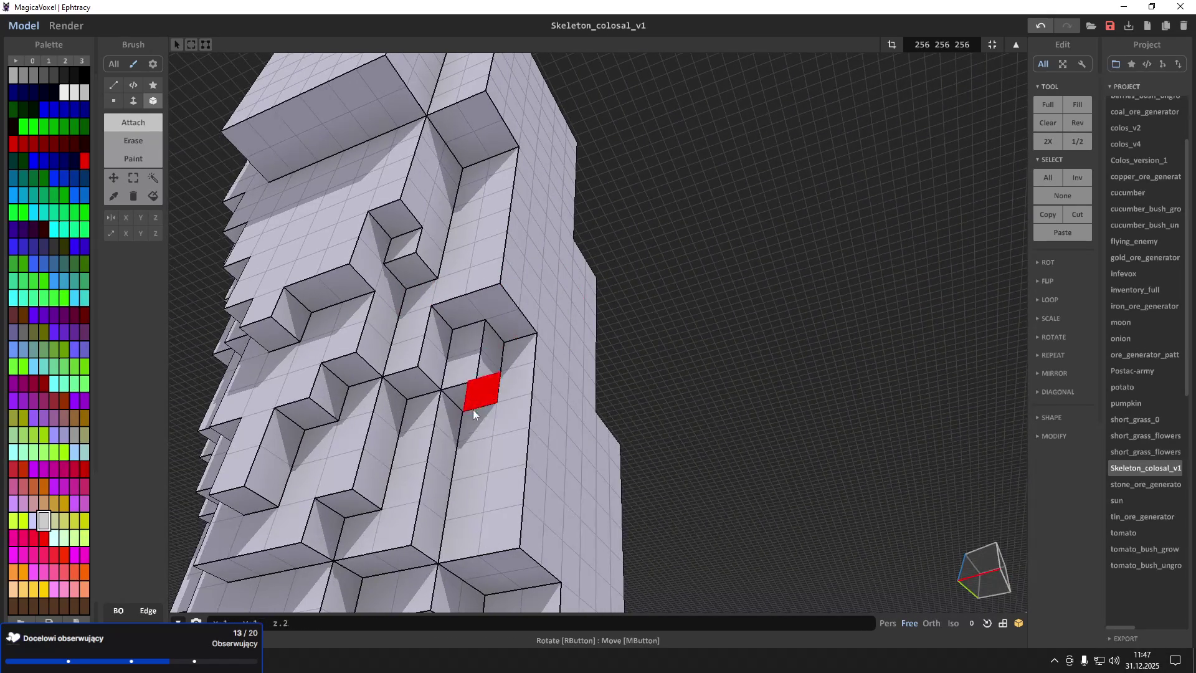
mouse_move(480, 156)
right_mouse_down()
mouse_move(483, 107)
mouse_move(485, 184)
right_mouse_up()
mouse_move(382, 159)
right_mouse_down()
mouse_move(454, 149)
mouse_move(494, 174)
right_mouse_up()
scroll(423, 150, "up", 5)
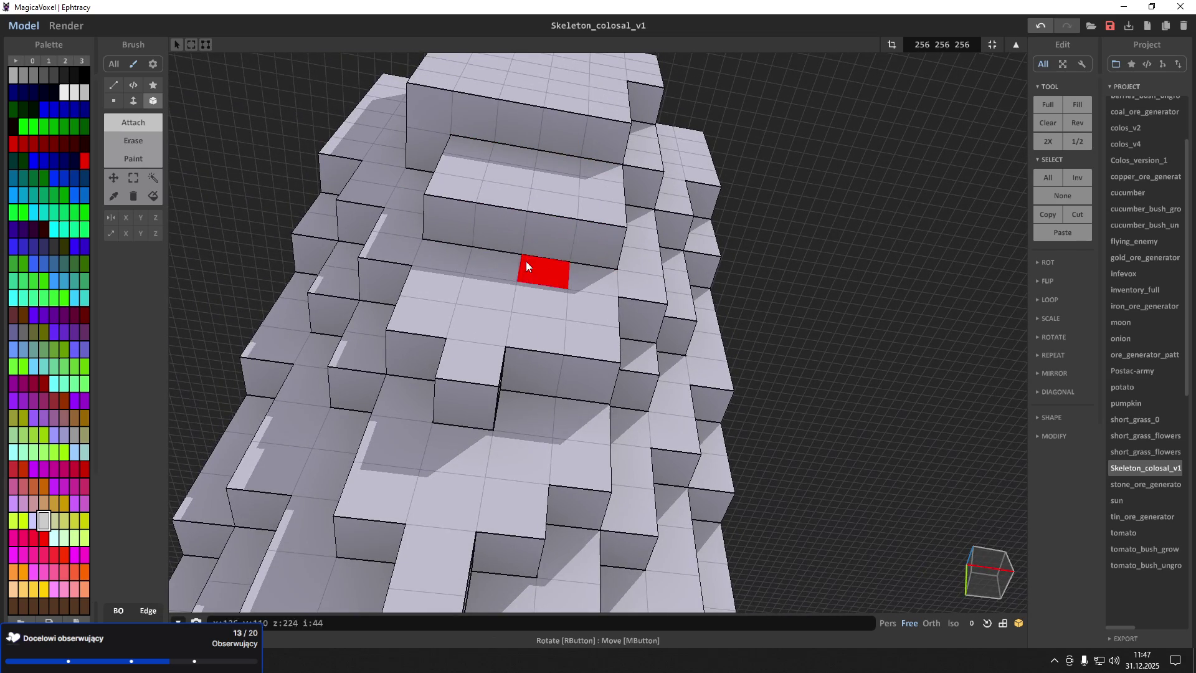
mouse_move(500, 289)
right_mouse_down()
mouse_move(678, 234)
mouse_move(657, 324)
right_mouse_up()
mouse_move(611, 161)
right_mouse_down()
mouse_move(614, 128)
mouse_move(523, 136)
mouse_move(687, 288)
right_mouse_up()
Carve a notch into the upper left of the skeleton's head
left_click(686, 216)
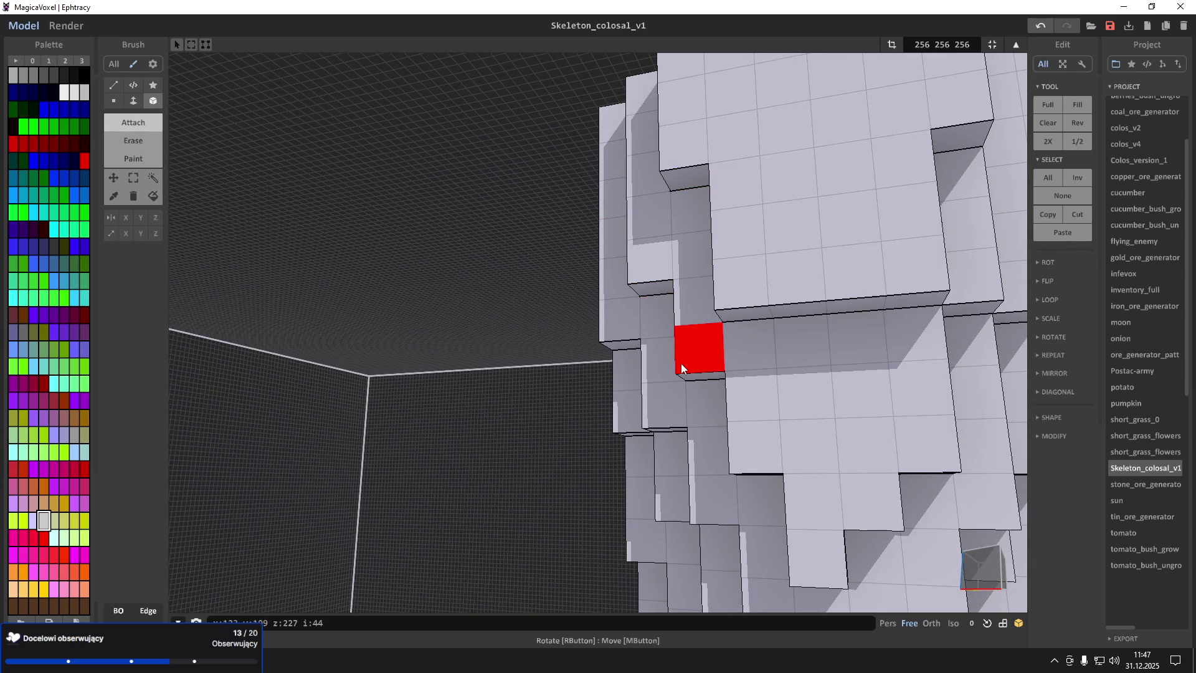
mouse_move(682, 363)
right_mouse_down()
mouse_move(723, 343)
mouse_move(744, 310)
mouse_move(679, 376)
mouse_move(720, 390)
mouse_move(763, 323)
mouse_move(649, 298)
mouse_move(678, 392)
mouse_move(641, 419)
mouse_move(632, 249)
right_mouse_up()
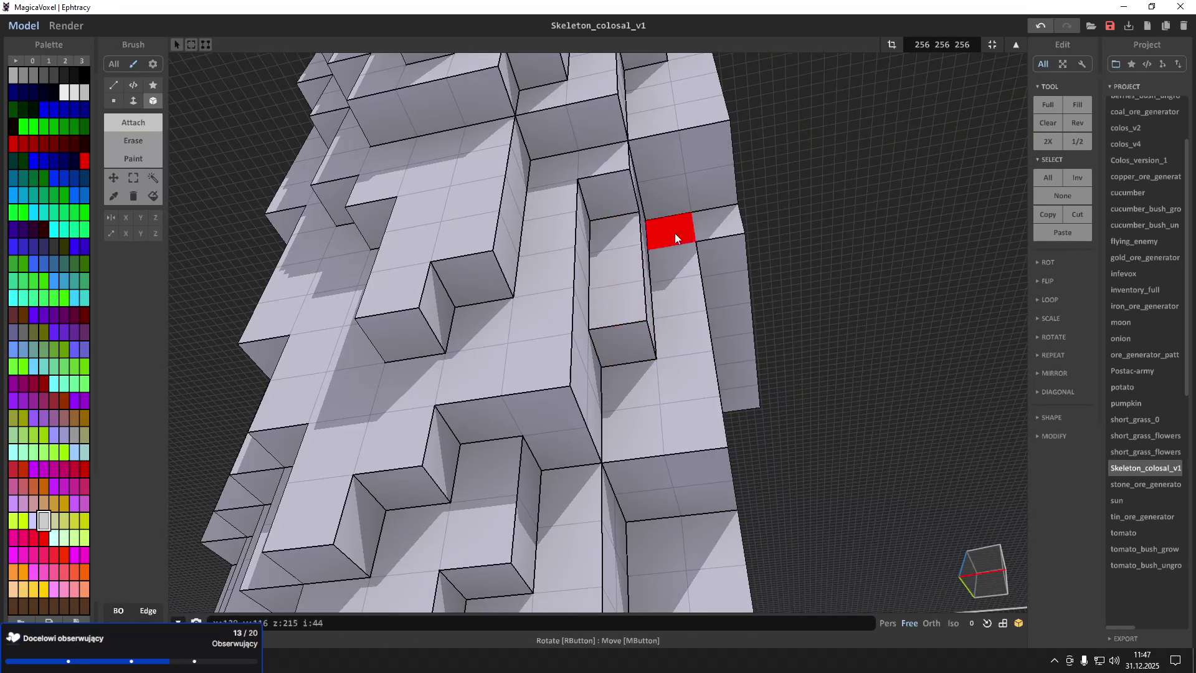
right_click_drag(675, 435, 643, 454)
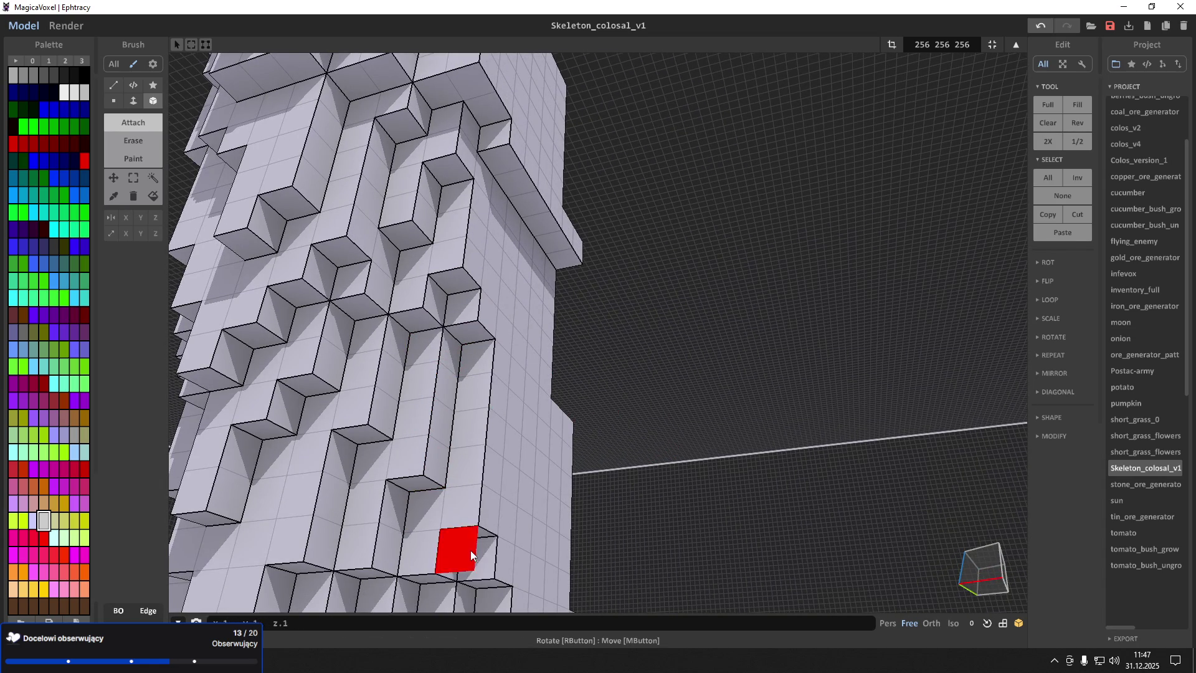
right_click_drag(507, 483, 501, 500)
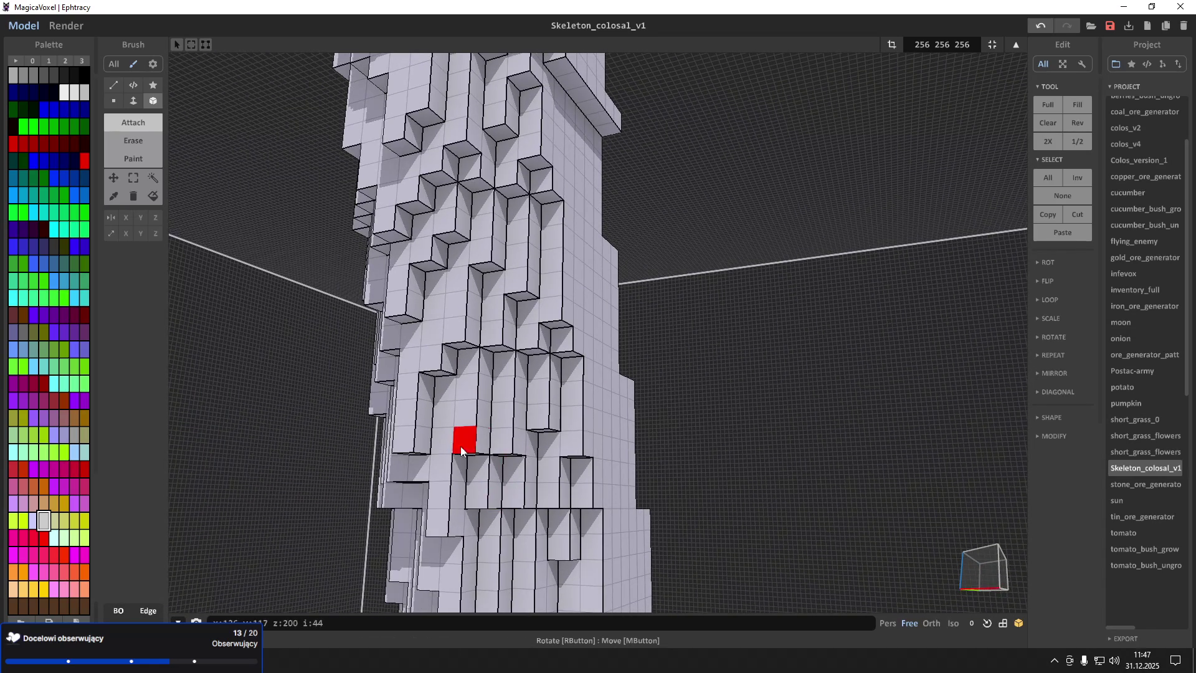
mouse_move(460, 435)
right_mouse_down()
mouse_move(461, 457)
mouse_move(568, 424)
right_mouse_up()
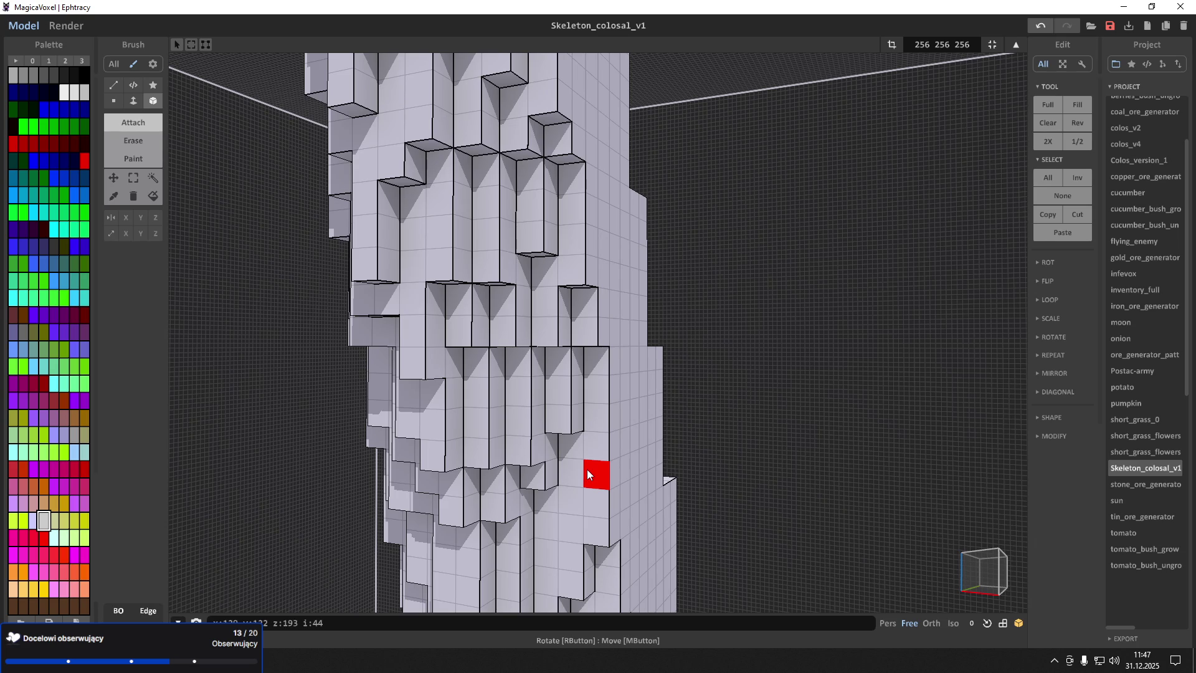
scroll(555, 416, "up", 10)
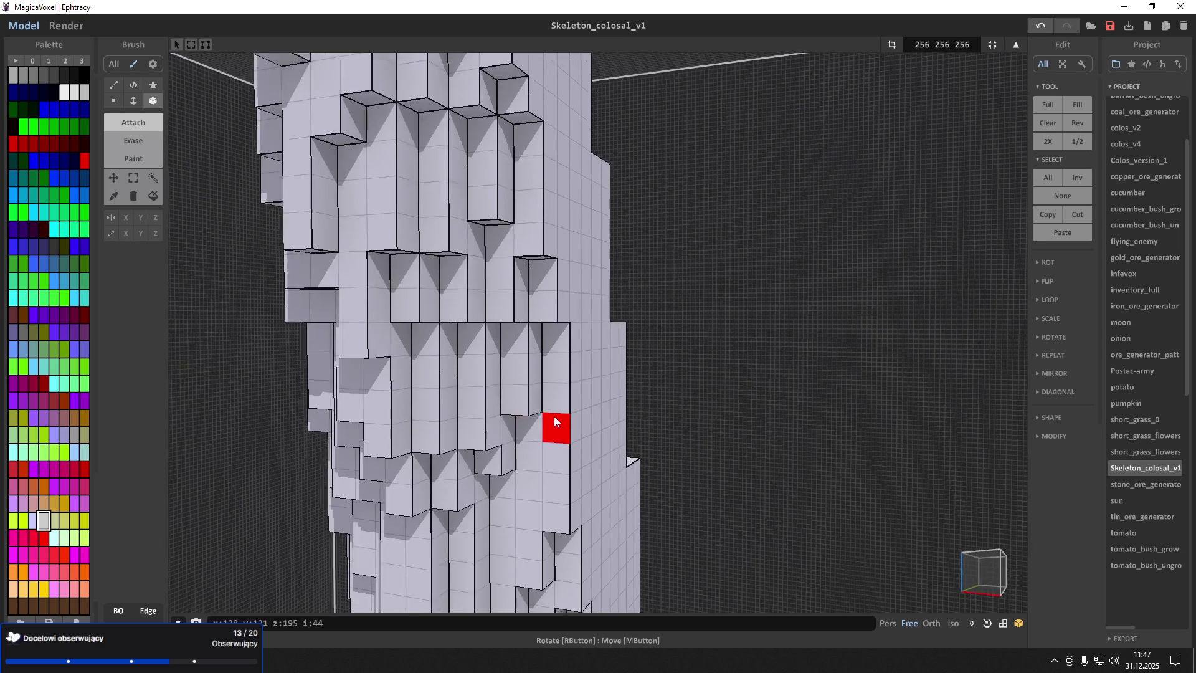
scroll(536, 374, "down", 5)
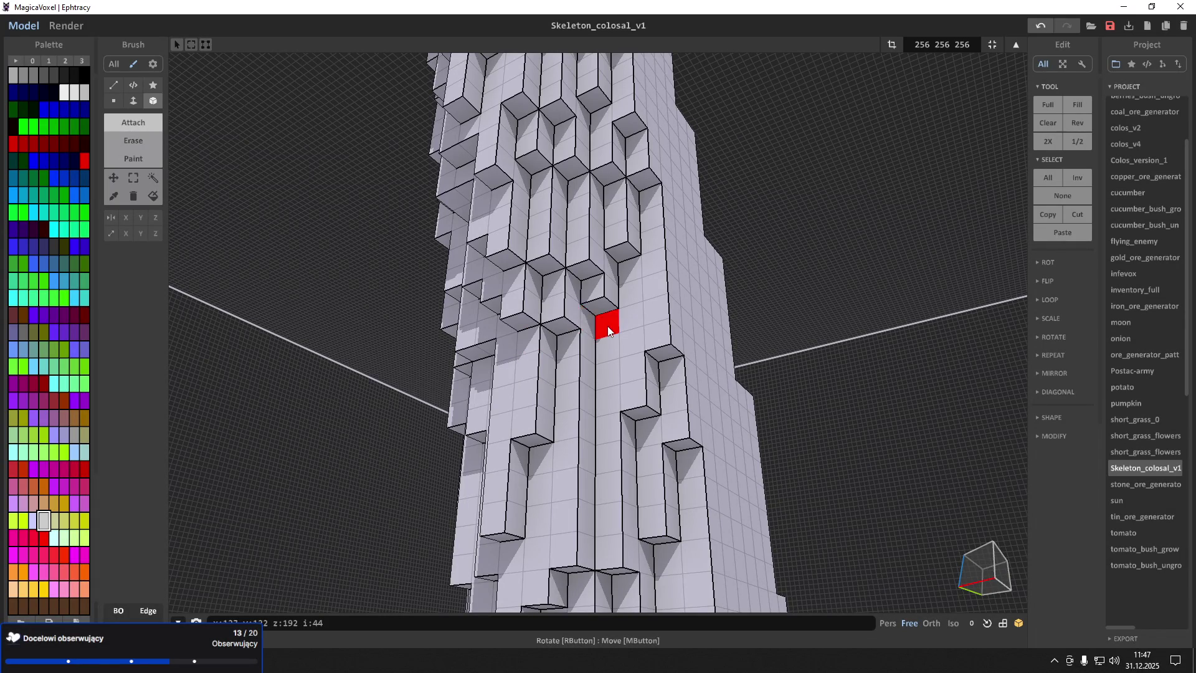
scroll(676, 381, "down", 5)
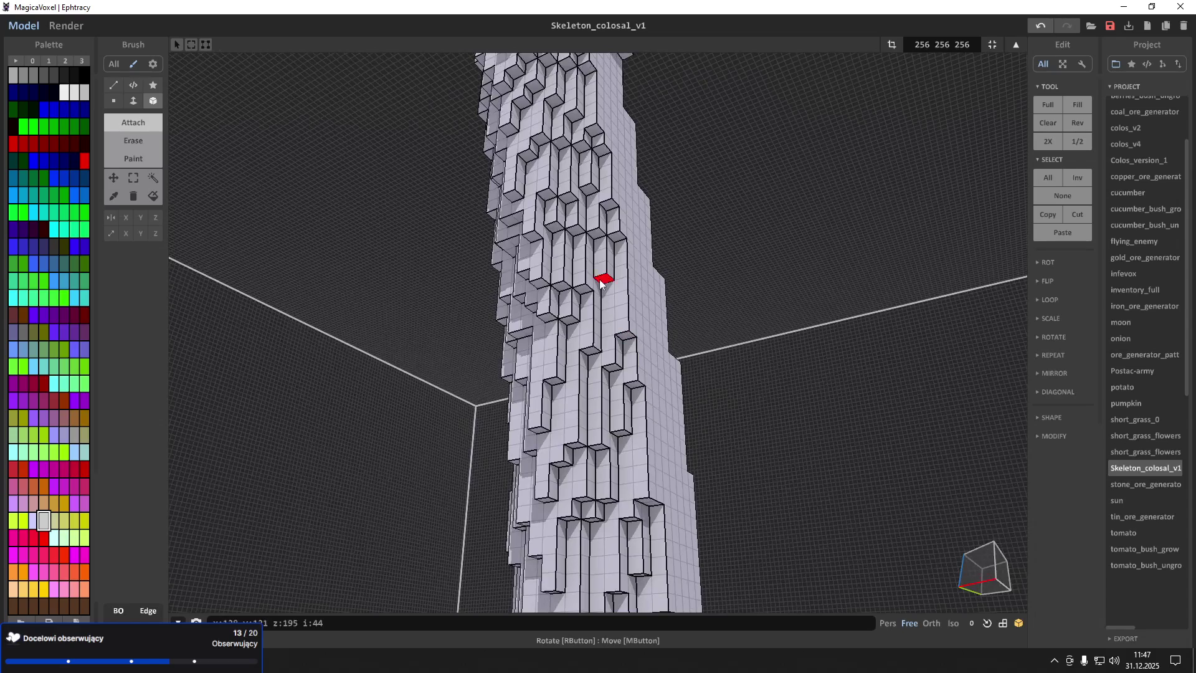
scroll(620, 291, "up", 4)
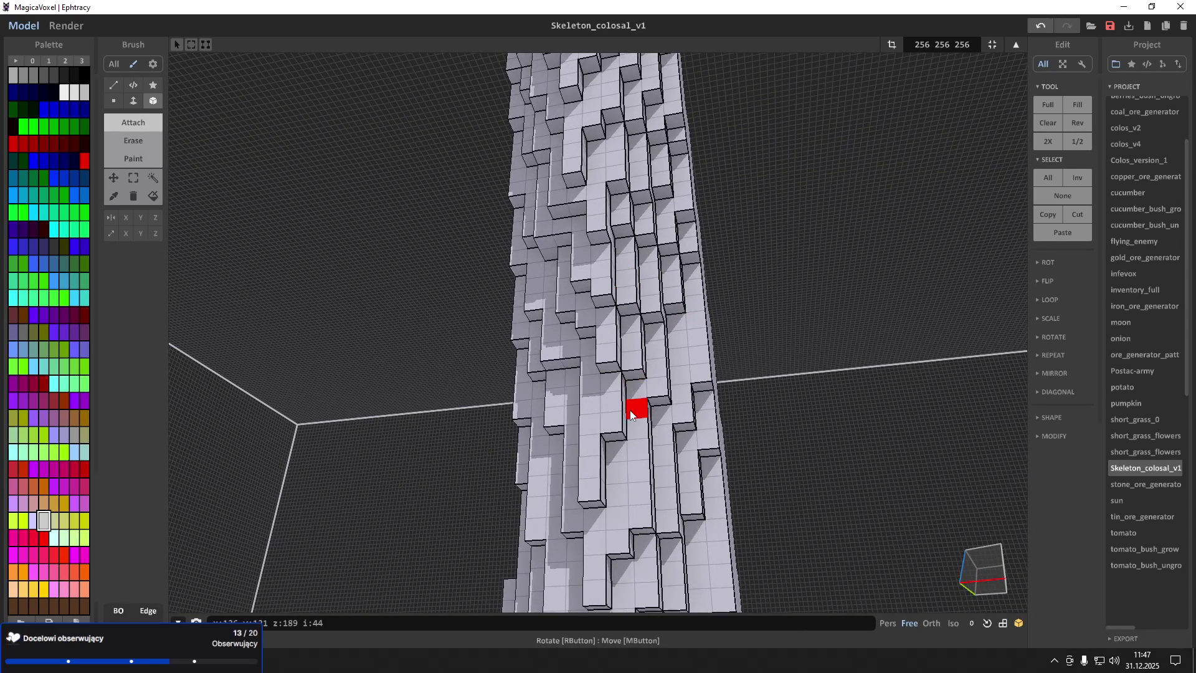
Attach a long voxel ridge running down the model's side
mouse_move(645, 382)
right_mouse_down()
mouse_move(730, 380)
mouse_move(778, 333)
right_mouse_up()
scroll(592, 309, "up", 3)
mouse_move(726, 263)
right_mouse_down()
mouse_move(600, 267)
mouse_move(622, 233)
right_mouse_up()
scroll(688, 271, "down", 5)
scroll(622, 232, "up", 6)
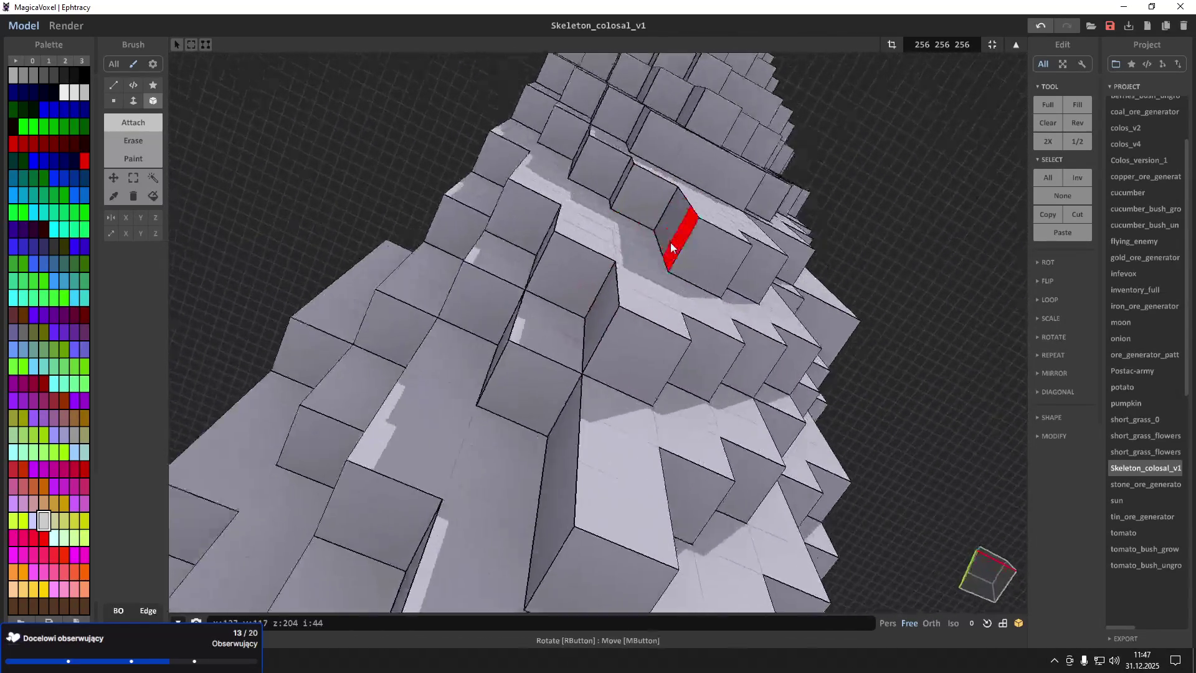
mouse_move(560, 256)
right_mouse_down()
mouse_move(496, 277)
mouse_move(411, 268)
right_mouse_up()
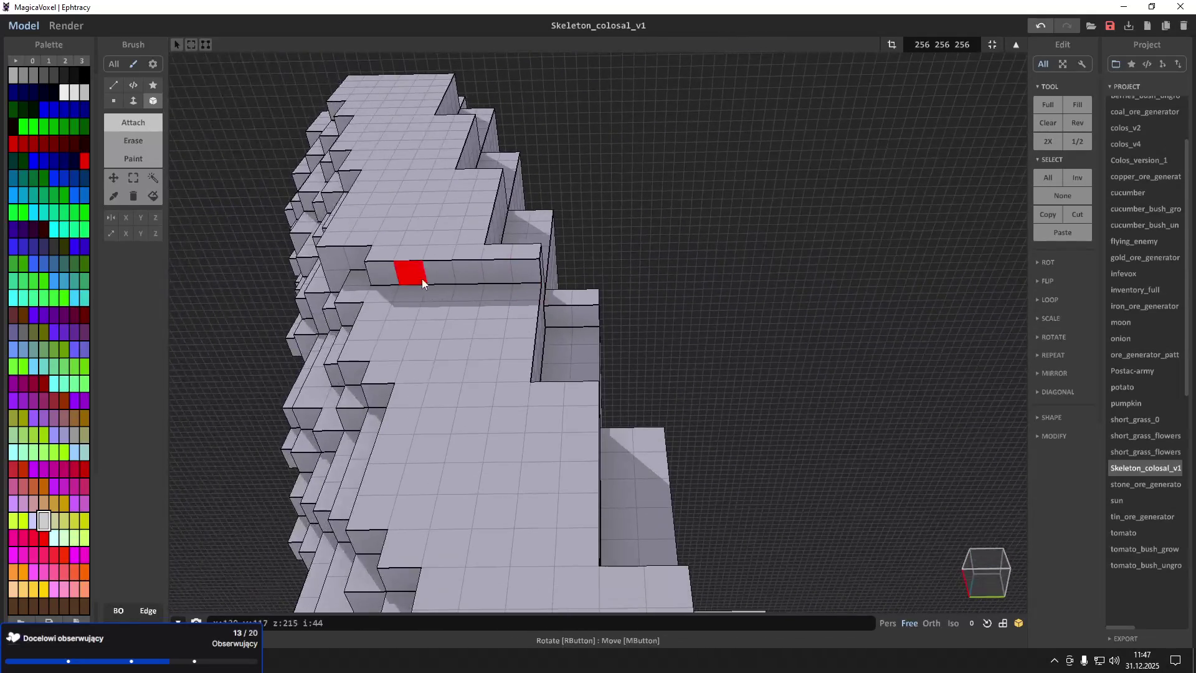
mouse_move(470, 316)
left_mouse_down()
mouse_move(446, 345)
mouse_move(475, 498)
mouse_move(502, 549)
left_mouse_up()
scroll(548, 514, "down", 3)
mouse_move(540, 308)
right_mouse_down()
mouse_move(561, 330)
mouse_move(616, 324)
mouse_move(700, 365)
mouse_move(705, 342)
mouse_move(862, 353)
right_mouse_up()
Stack eight grey voxels up the column in a staircase
scroll(548, 341, "up", 3)
scroll(569, 483, "down", 3)
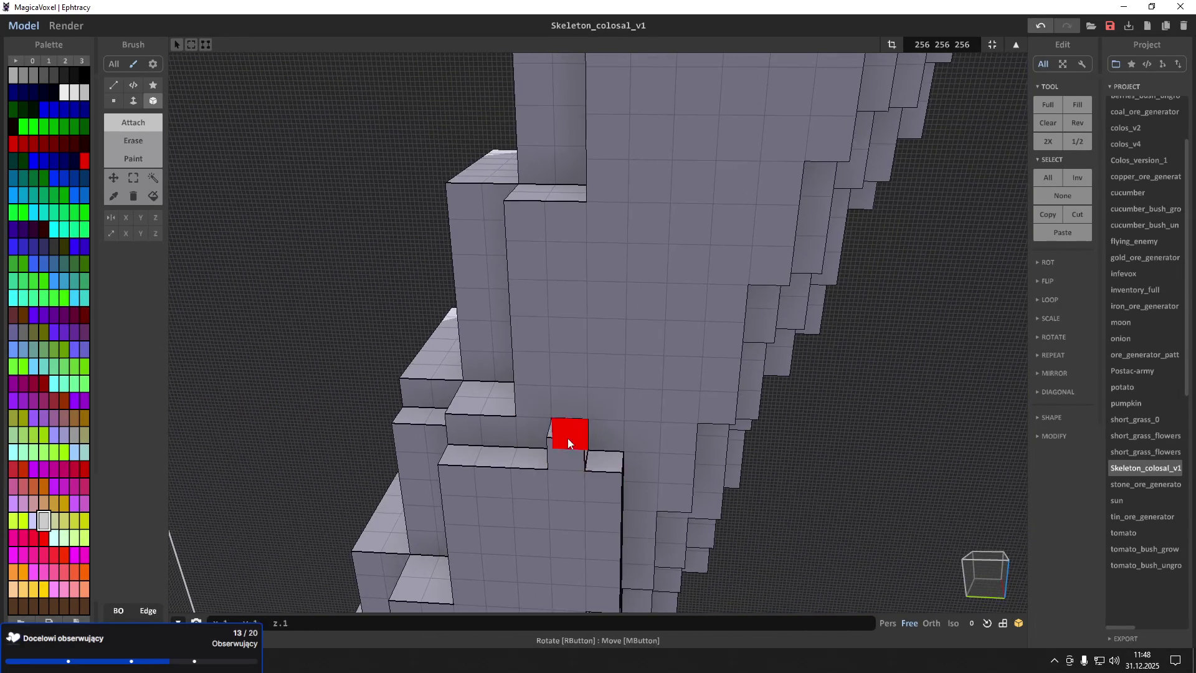
left_click(632, 473)
left_click(679, 364)
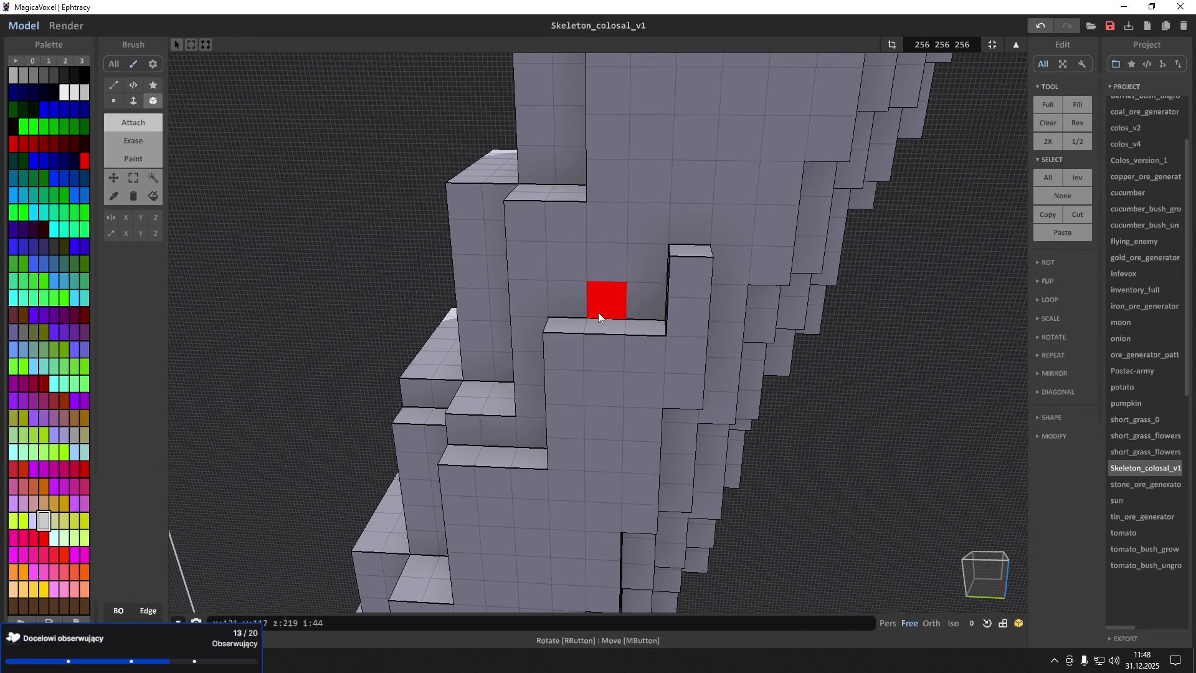
left_click(617, 302)
left_click(644, 263)
left_click(651, 226)
left_click(686, 237)
left_click(717, 219)
left_click(731, 173)
Fill the trunk's recess with four voxels stepping down its side
scroll(738, 124, "down", 2)
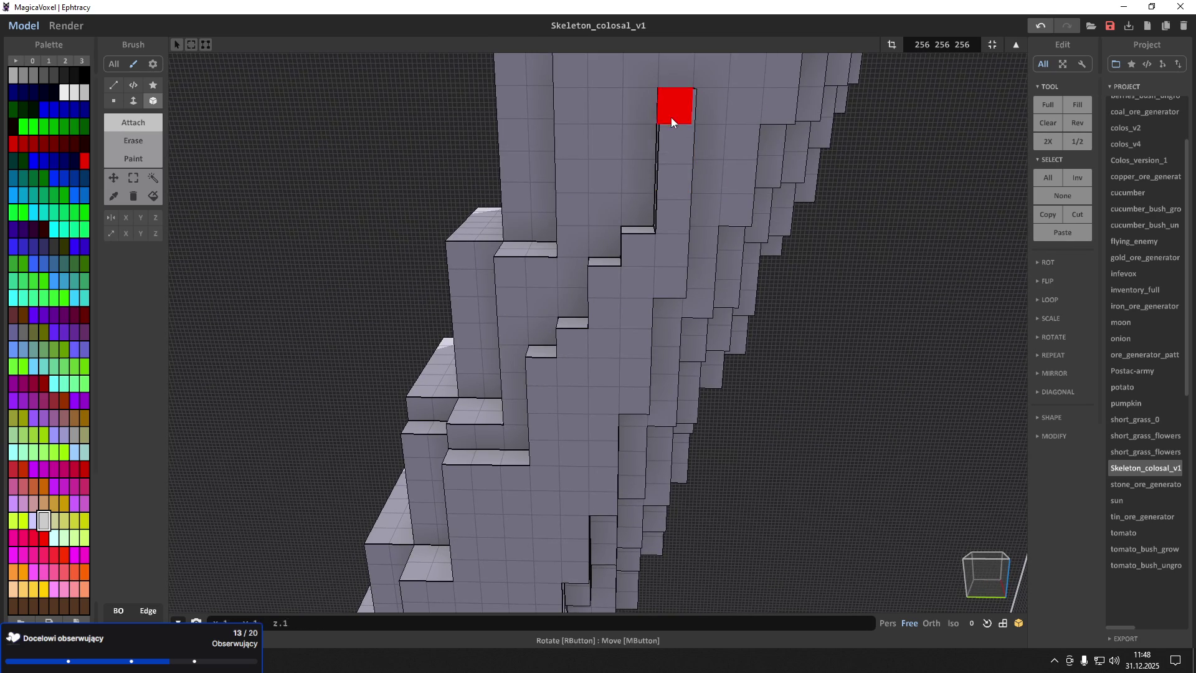
left_click(644, 188)
left_click(573, 293)
left_click(548, 341)
left_click(515, 455)
scroll(514, 434, "up", 3)
mouse_move(514, 434)
right_mouse_down()
mouse_move(548, 438)
mouse_move(583, 420)
right_mouse_up()
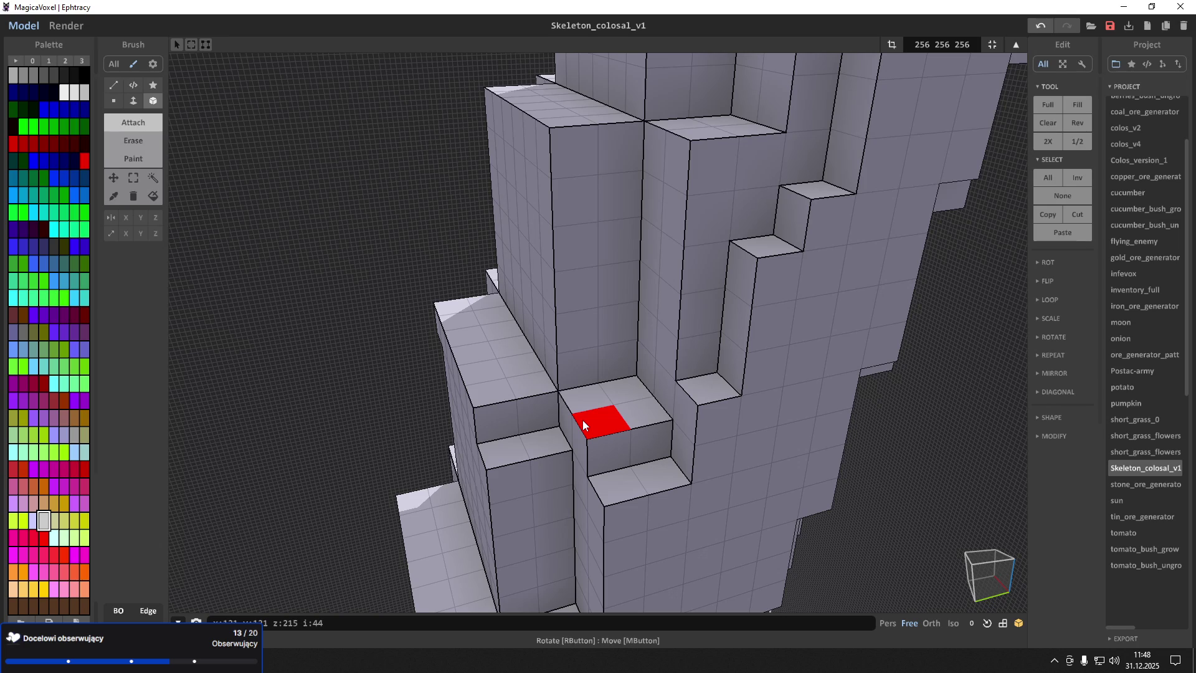
Add a voxel block on the ledge and raise a column on the lower ledge
scroll(573, 414, "up", 6)
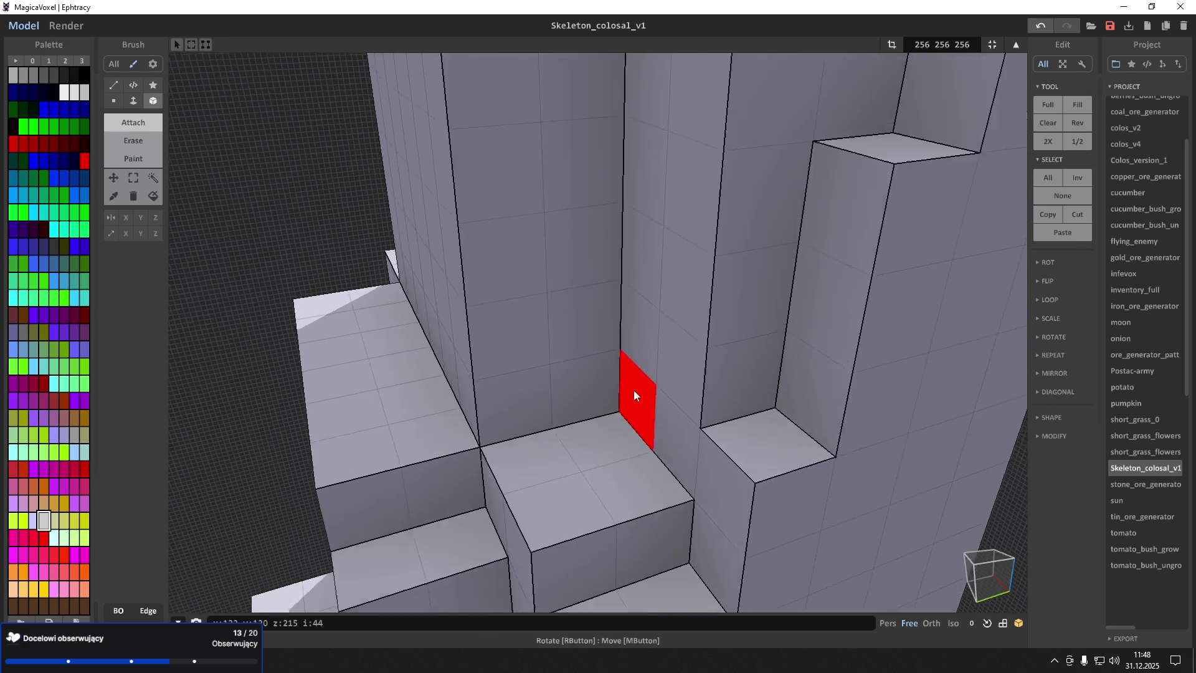
scroll(650, 361, "down", 5)
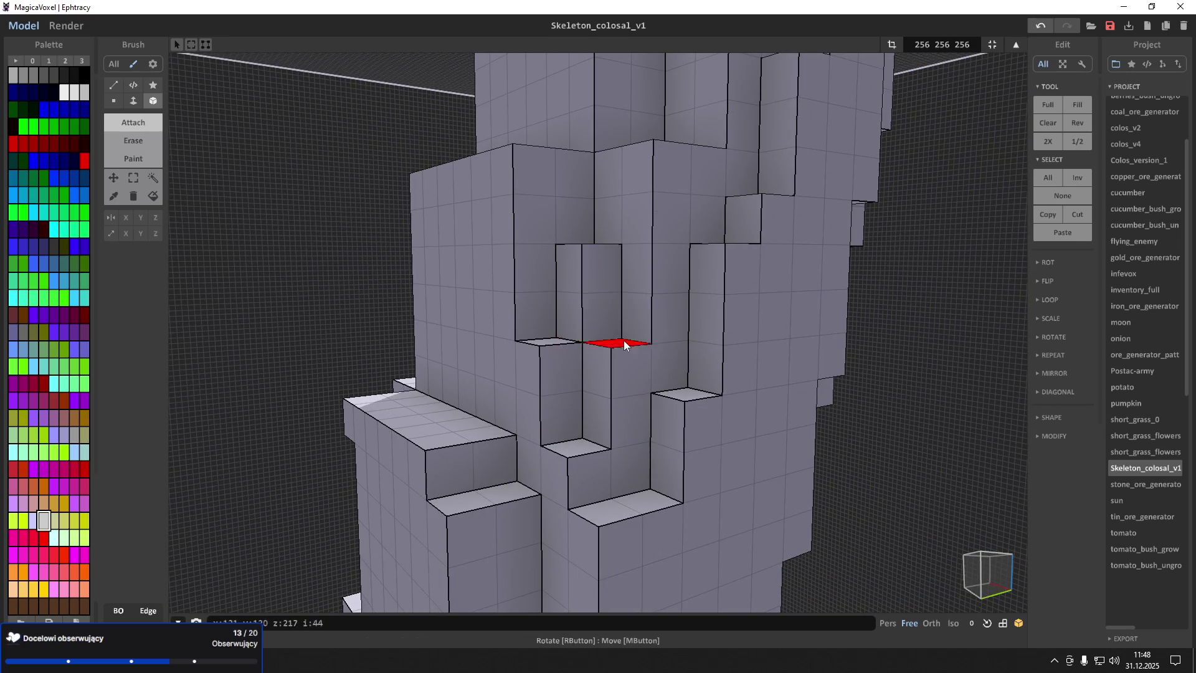
scroll(622, 224, "down", 3)
scroll(619, 235, "up", 5)
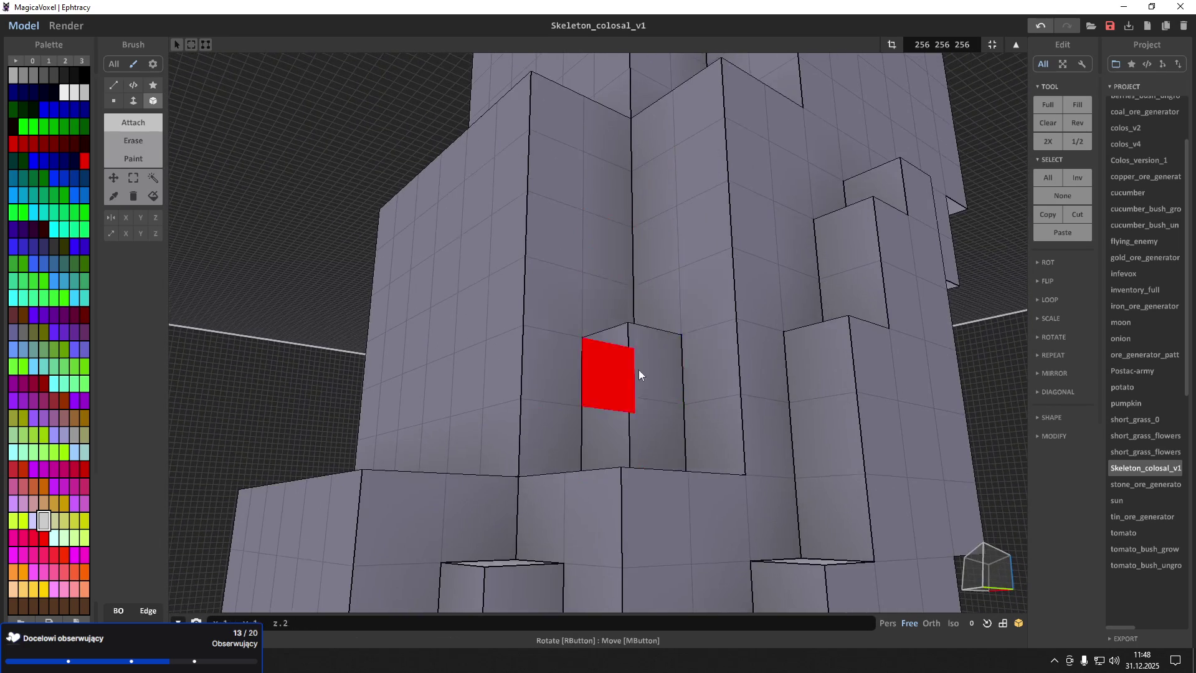
scroll(662, 371, "up", 10)
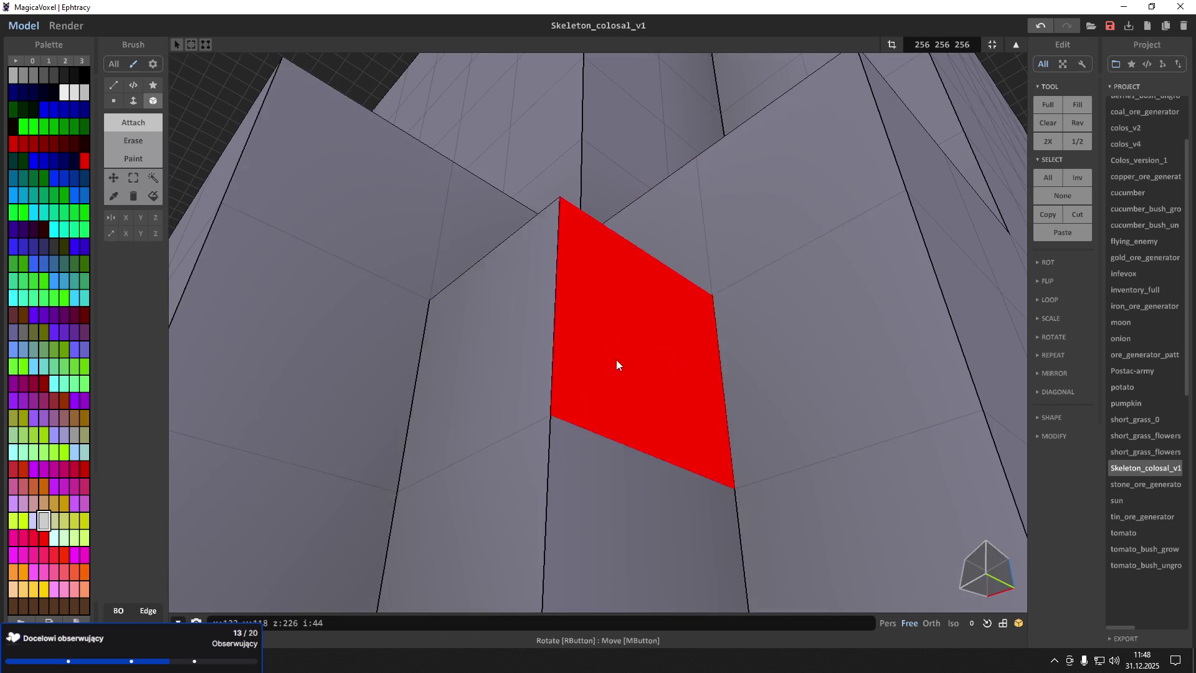
scroll(613, 432, "down", 8)
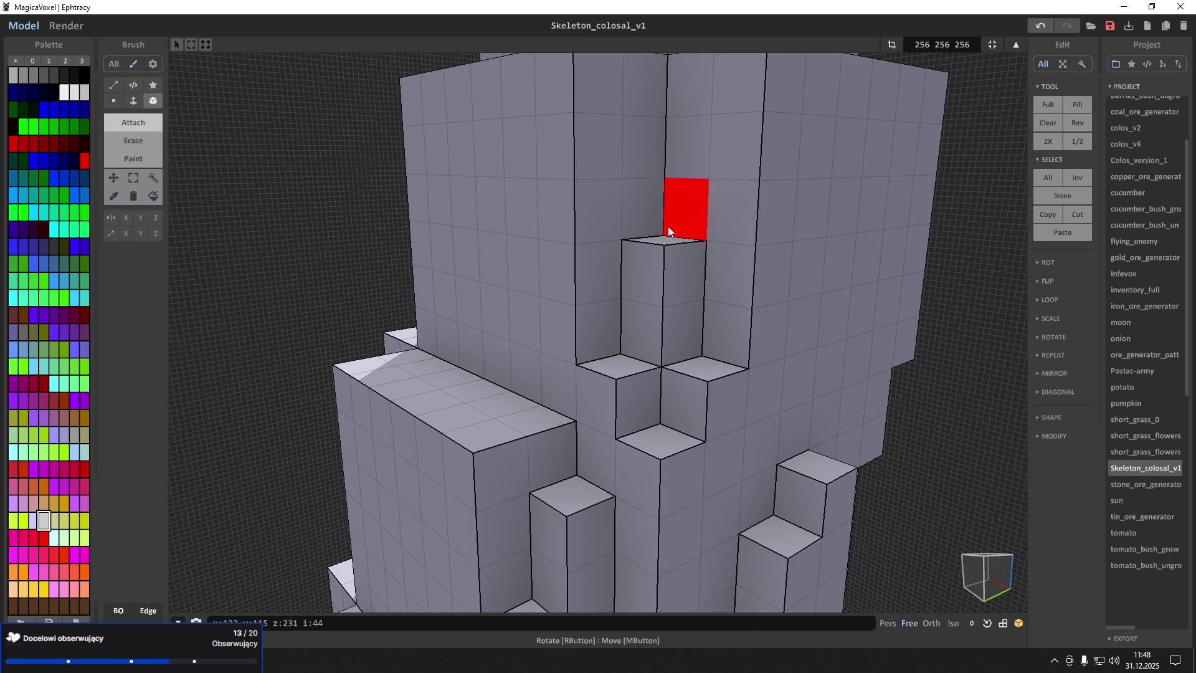
scroll(660, 128, "down", 5)
scroll(675, 118, "up", 6)
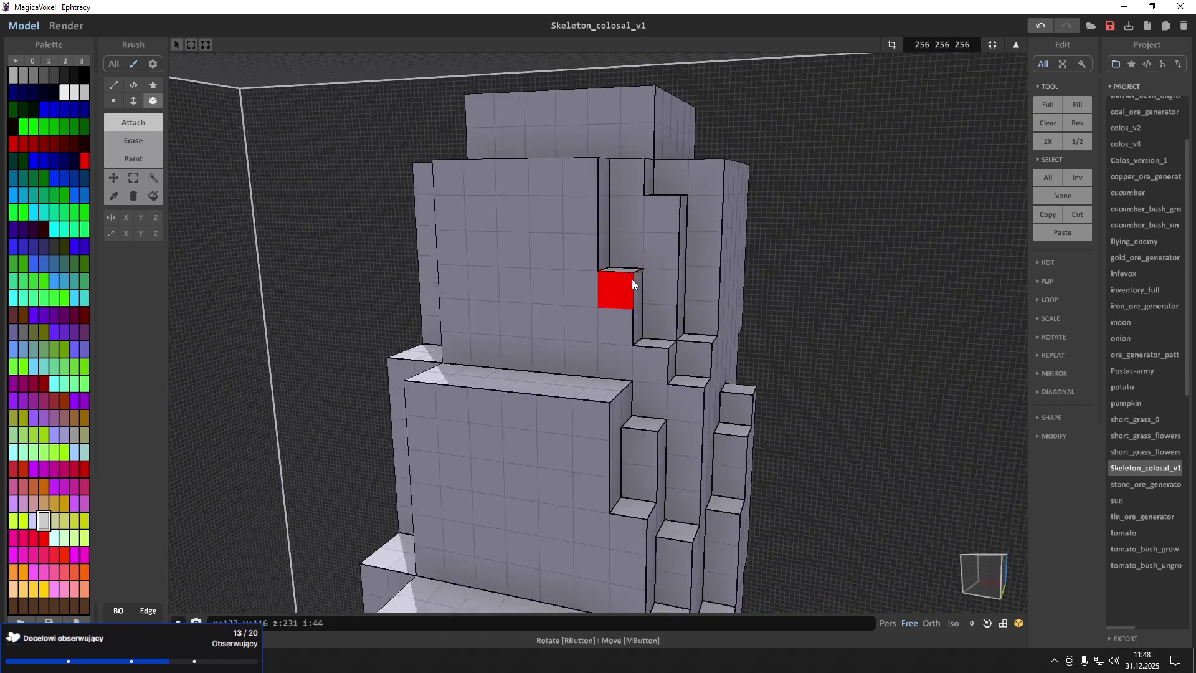
mouse_move(712, 354)
right_mouse_down()
mouse_move(780, 350)
mouse_move(815, 435)
mouse_move(898, 457)
mouse_move(720, 436)
mouse_move(698, 476)
mouse_move(786, 398)
mouse_move(708, 462)
mouse_move(630, 435)
mouse_move(599, 357)
mouse_move(610, 376)
right_mouse_up()
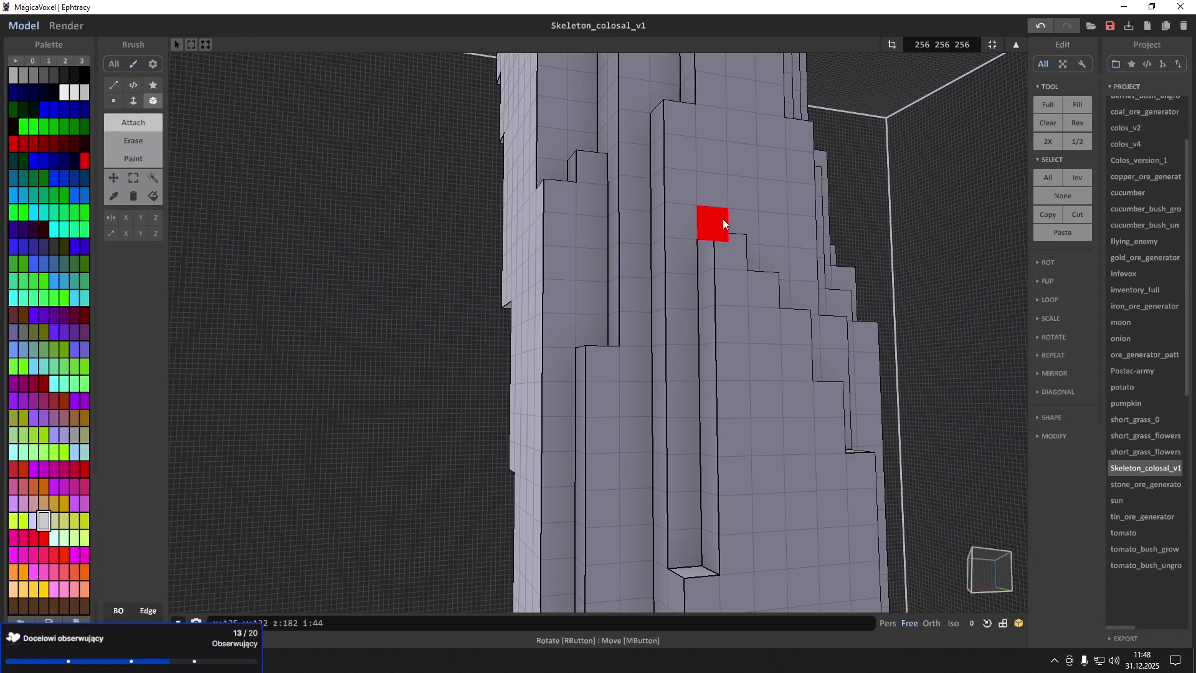
scroll(714, 187, "up", 3)
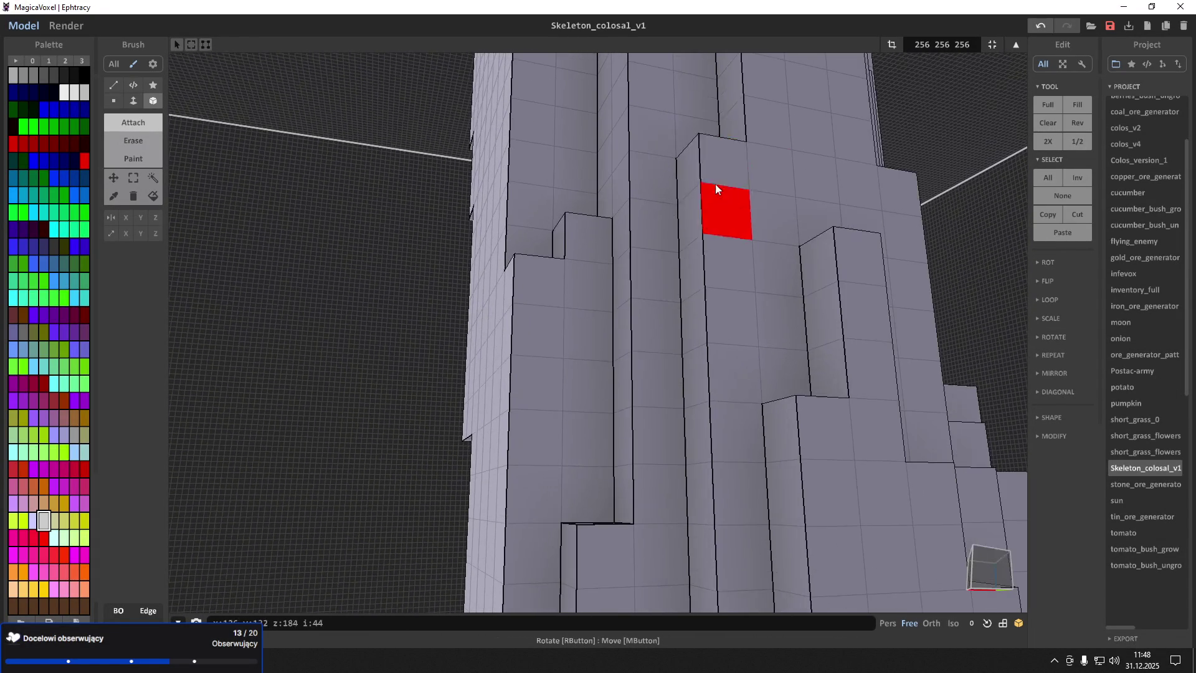
scroll(691, 206, "up", 3)
mouse_move(534, 246)
right_mouse_down()
mouse_move(488, 248)
mouse_move(472, 203)
mouse_move(443, 309)
mouse_move(486, 382)
right_mouse_up()
mouse_move(485, 332)
left_mouse_down()
mouse_move(614, 249)
mouse_move(618, 173)
left_mouse_up()
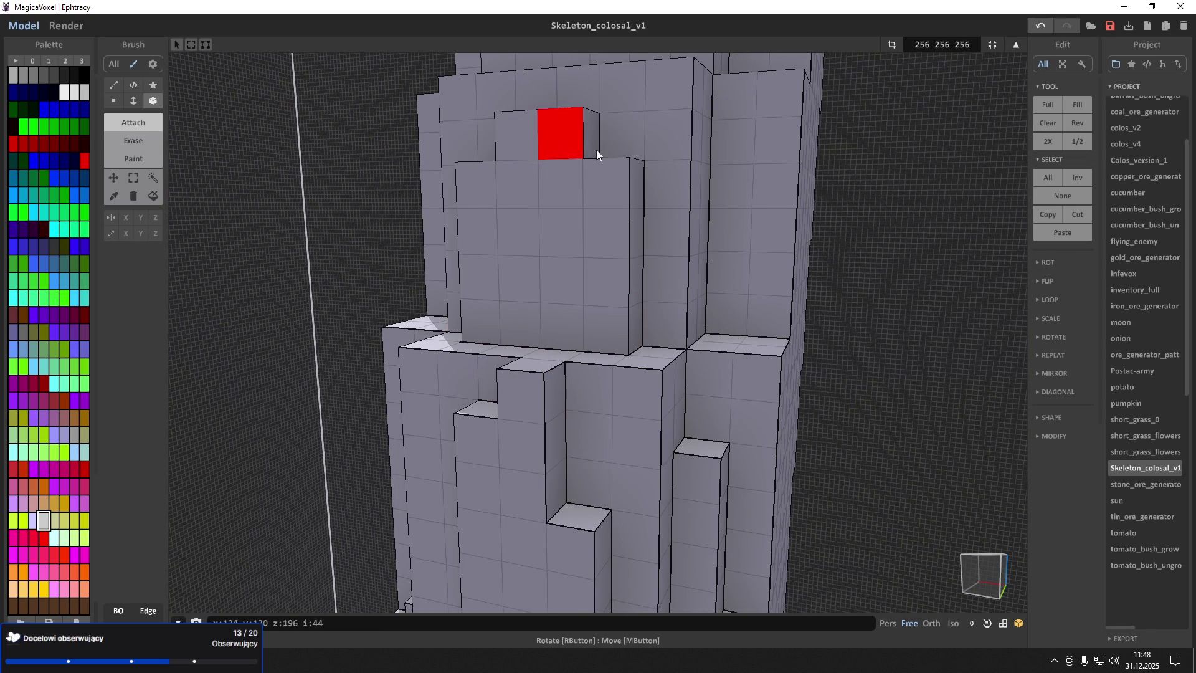
left_click_drag(531, 305, 572, 219)
Undo the last voxel addition and extrude a new column upward instead
mouse_move(420, 435)
right_mouse_down()
mouse_move(514, 399)
mouse_move(589, 346)
right_mouse_up()
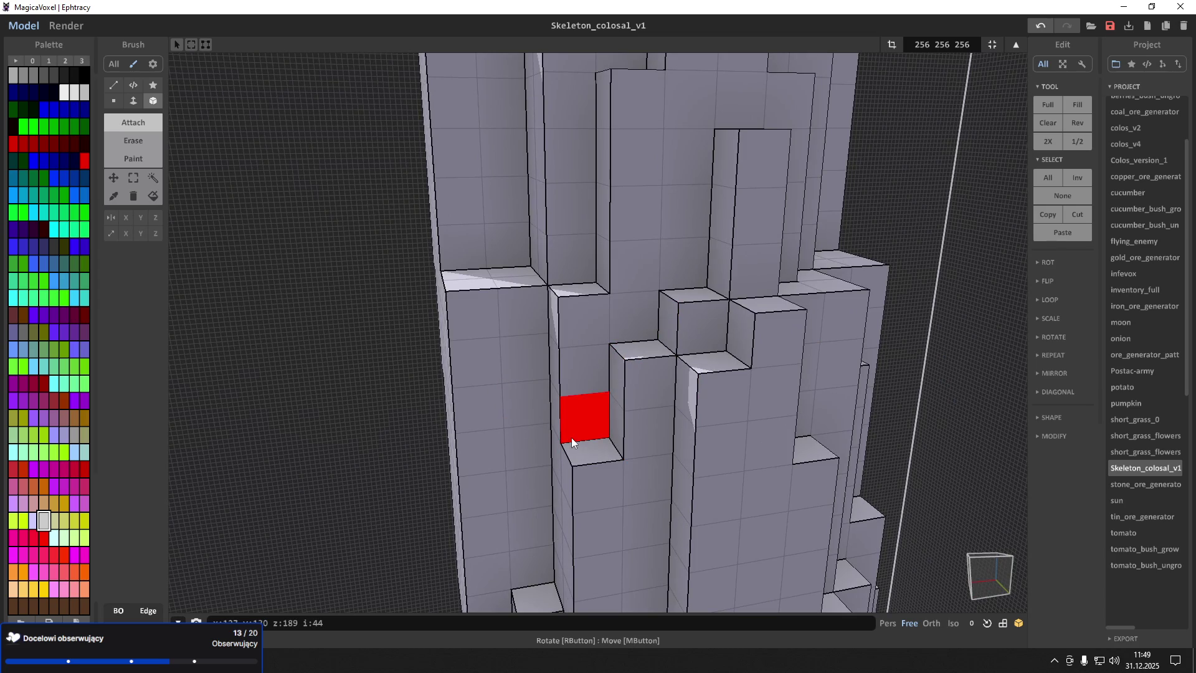
key("ctrl+z")
mouse_move(469, 406)
right_mouse_down()
mouse_move(492, 438)
mouse_move(615, 404)
right_mouse_up()
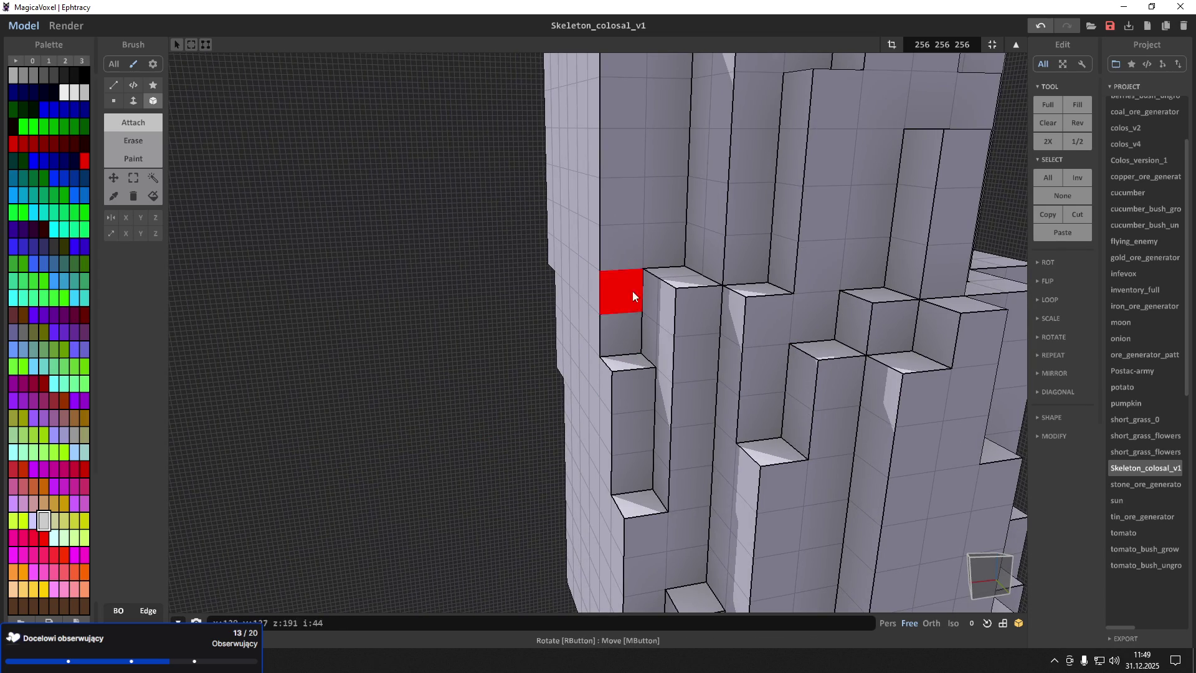
mouse_move(670, 178)
right_mouse_down()
mouse_move(672, 135)
mouse_move(648, 137)
mouse_move(646, 120)
mouse_move(641, 353)
mouse_move(571, 419)
right_mouse_up()
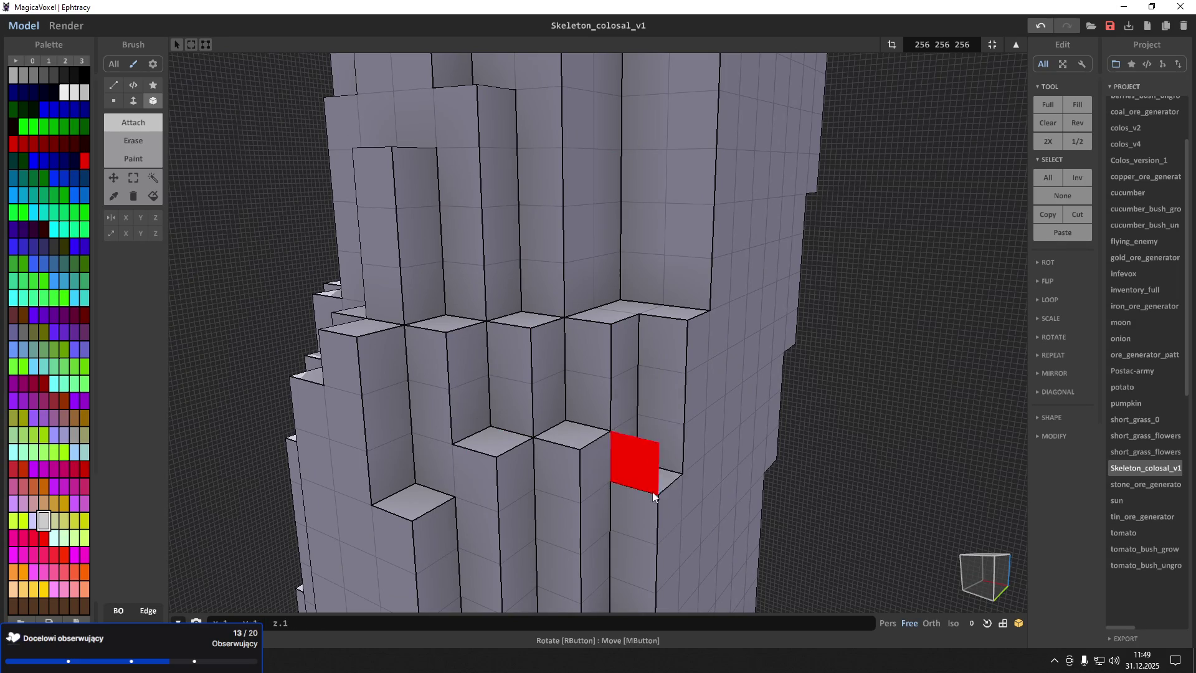
right_click_drag(626, 477, 620, 298)
left_click_drag(620, 296, 629, 215)
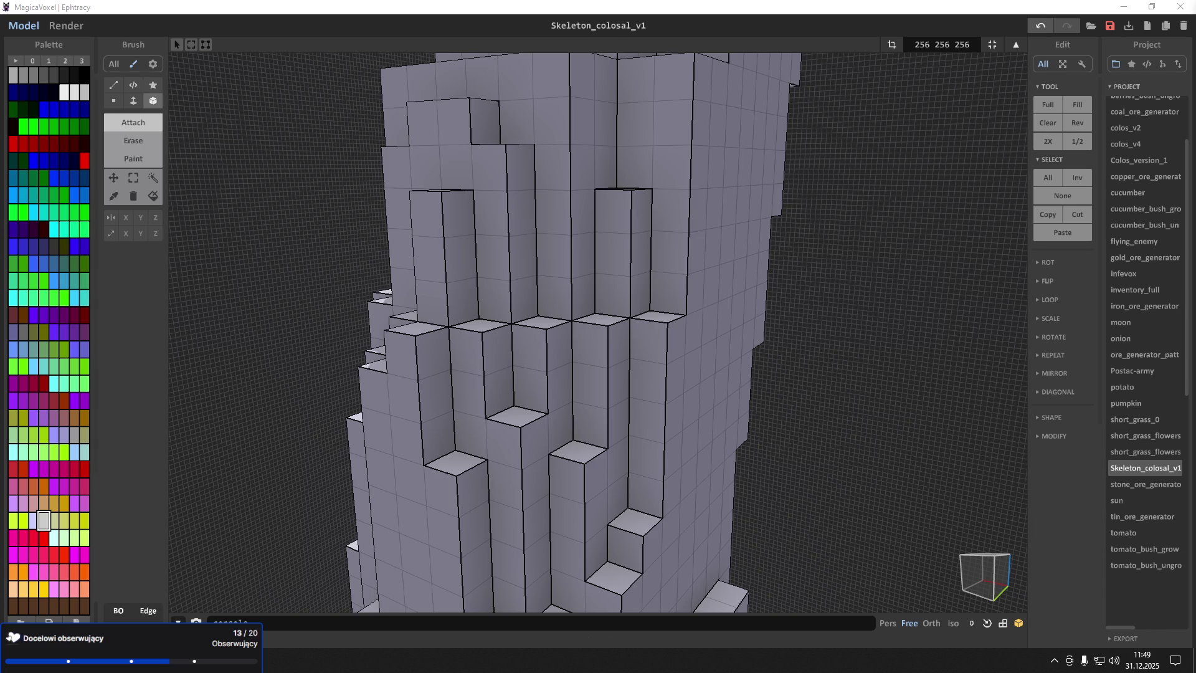
Build tall blocks and thin columns with lower steps across the trunk's front
scroll(548, 293, "up", 2)
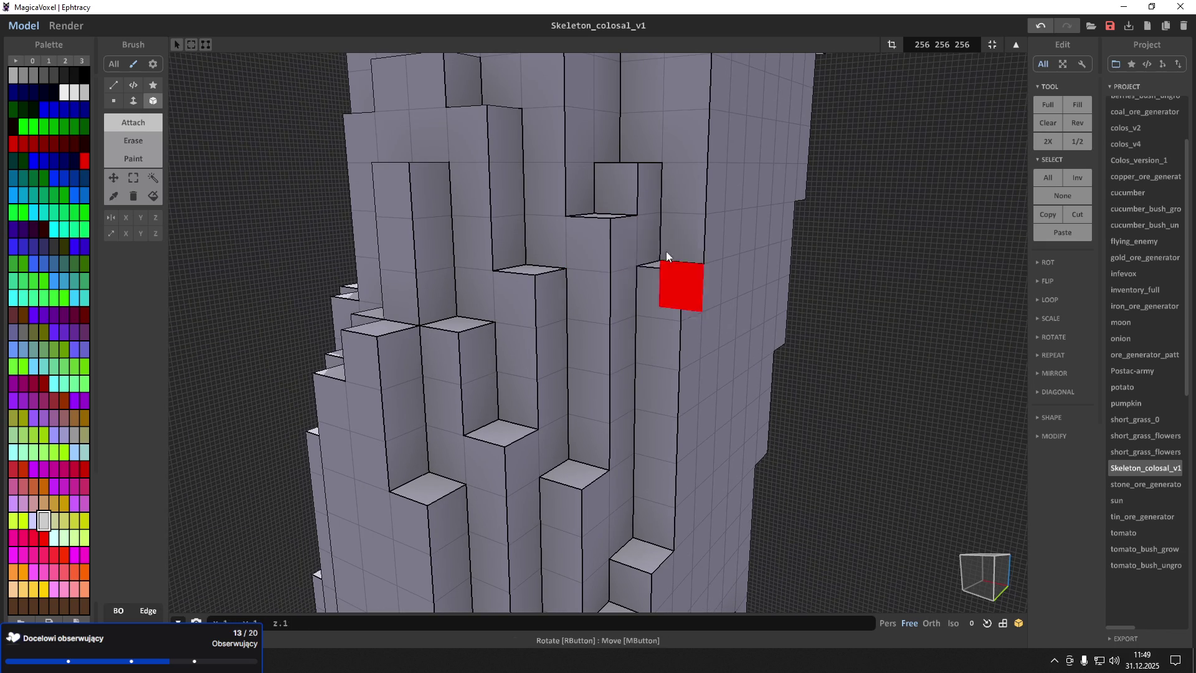
scroll(631, 148, "down", 3)
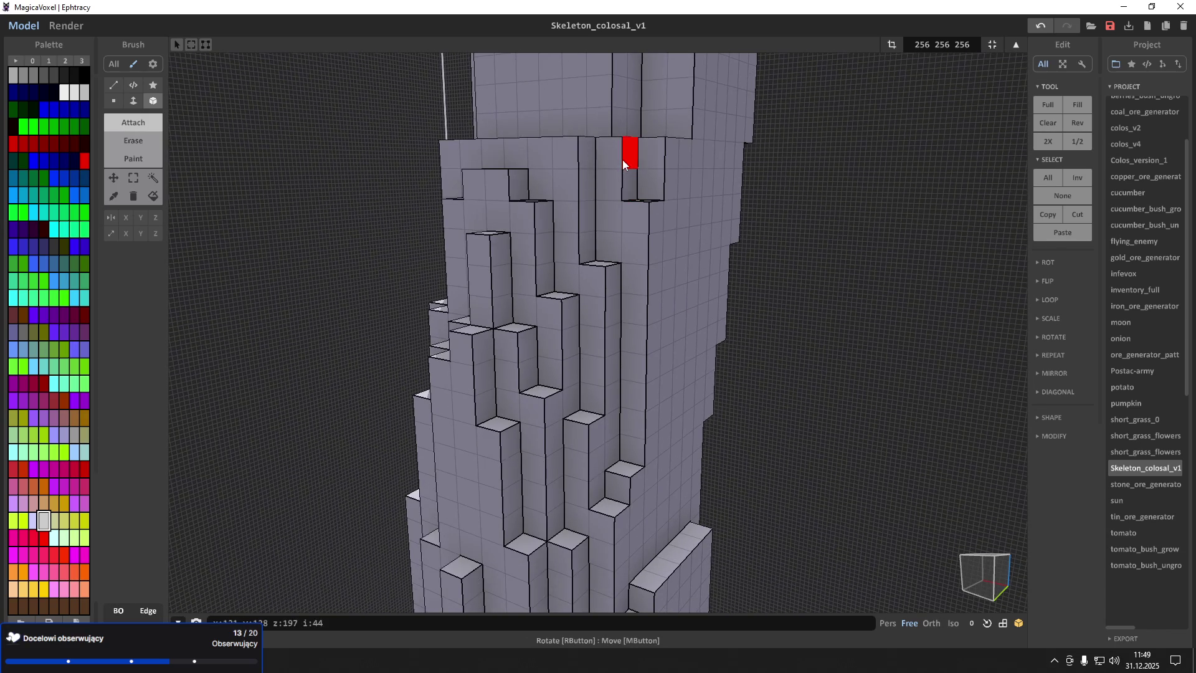
scroll(634, 124, "up", 4)
scroll(634, 160, "down", 3)
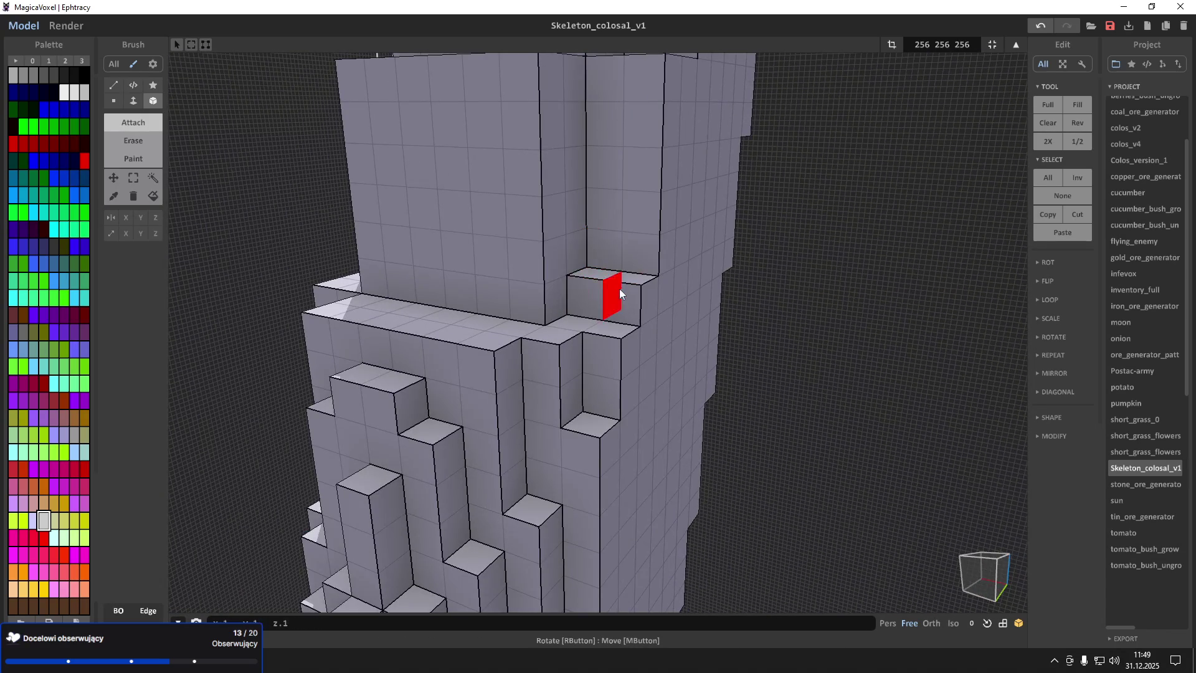
scroll(530, 299, "up", 5)
scroll(586, 308, "down", 3)
mouse_move(604, 319)
left_mouse_down()
mouse_move(518, 352)
mouse_move(499, 281)
mouse_move(573, 202)
left_mouse_up()
mouse_move(553, 373)
left_mouse_down()
mouse_move(579, 300)
mouse_move(615, 305)
left_mouse_up()
middle_click_drag(640, 364, 642, 380)
Build a tall column running down the left side of the trunk's front
right_click_drag(643, 379, 658, 324)
left_click_drag(496, 335, 472, 602)
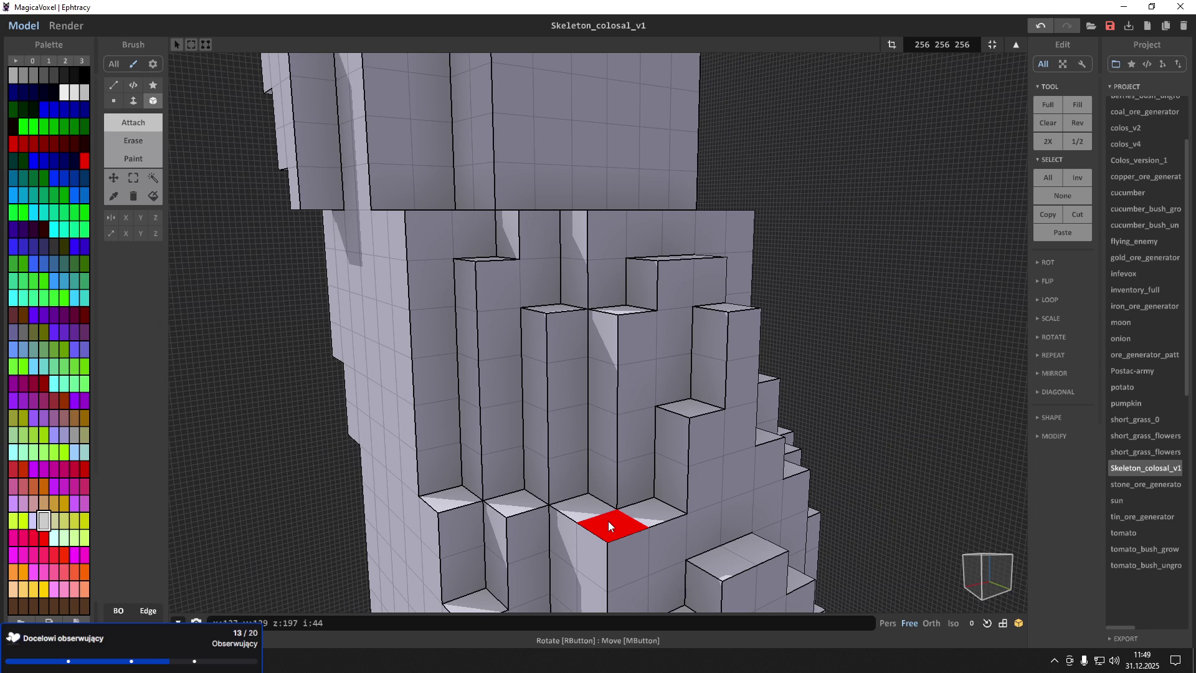
right_click_drag(579, 505, 612, 442)
mouse_move(597, 495)
right_mouse_down()
mouse_move(614, 528)
mouse_move(763, 381)
mouse_move(742, 406)
mouse_move(704, 383)
right_mouse_up()
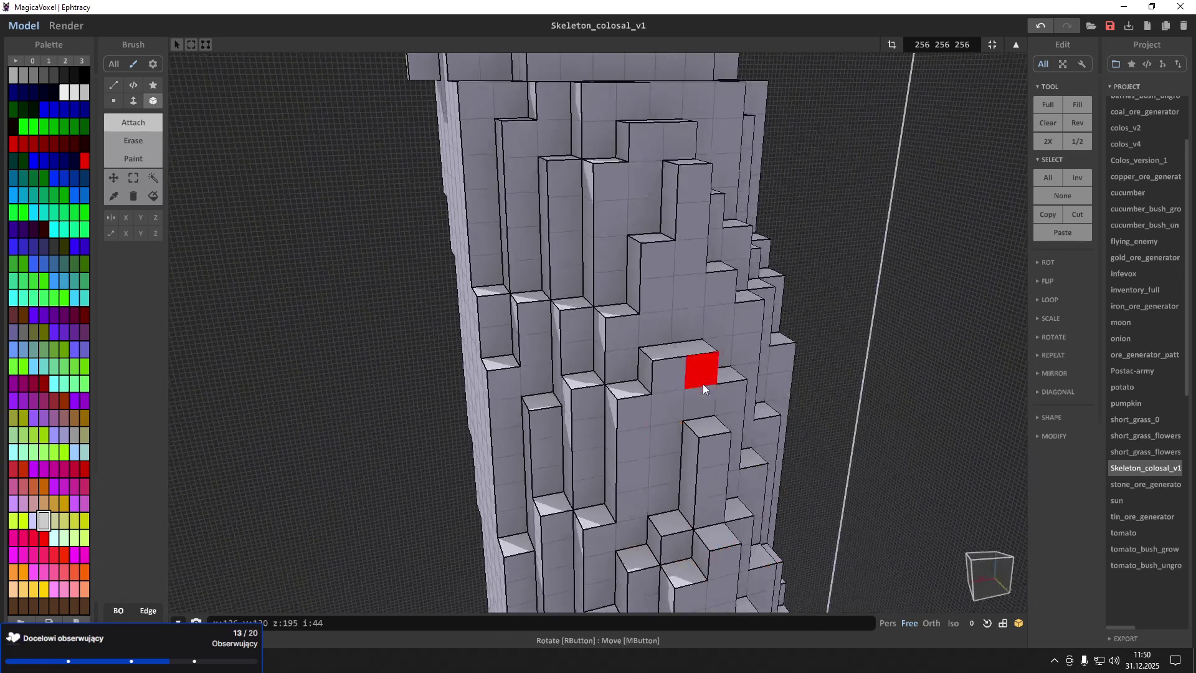
scroll(678, 318, "up", 1)
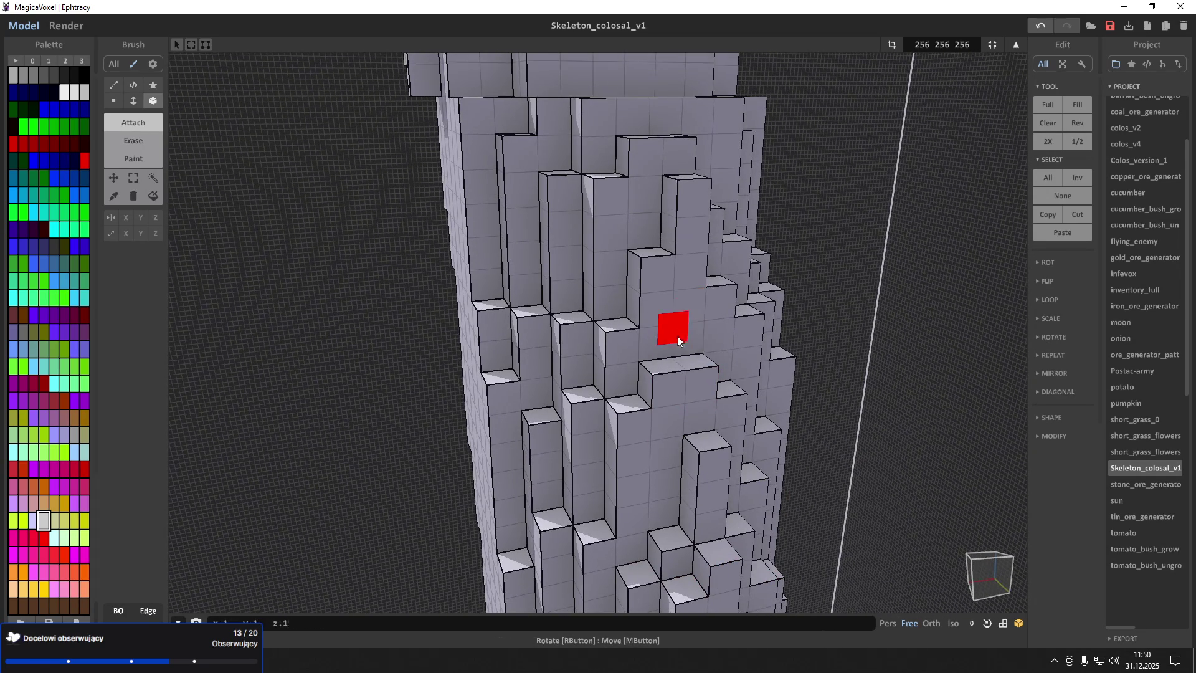
scroll(688, 301, "up", 5)
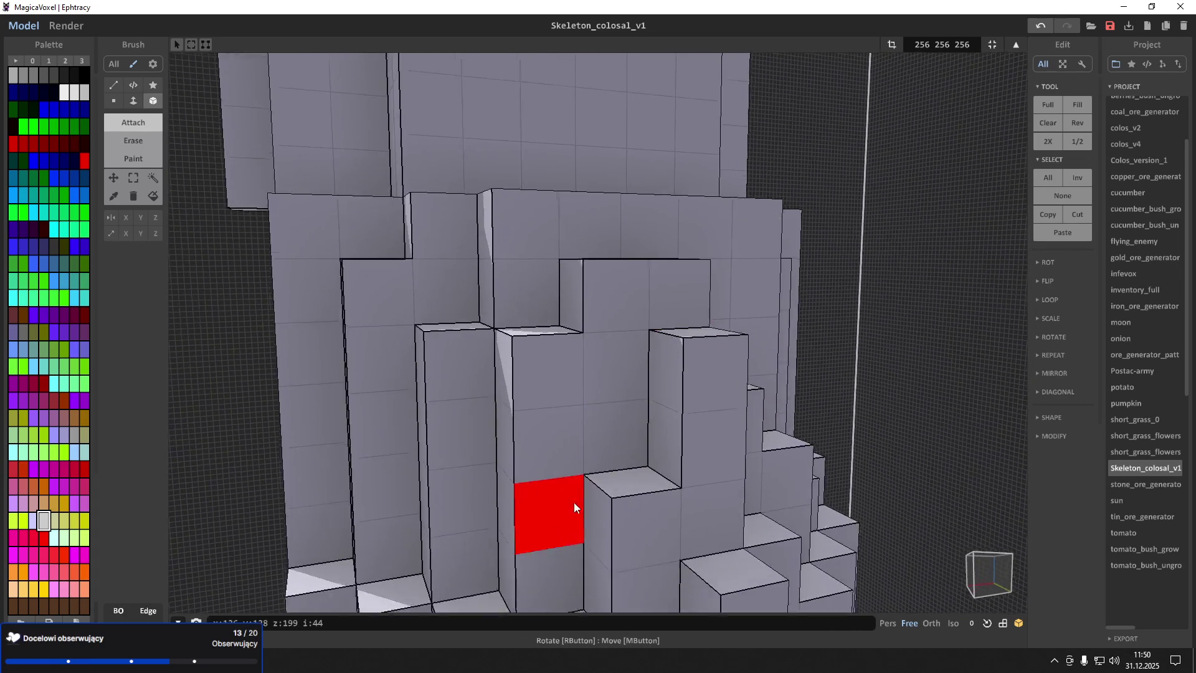
scroll(574, 502, "down", 3)
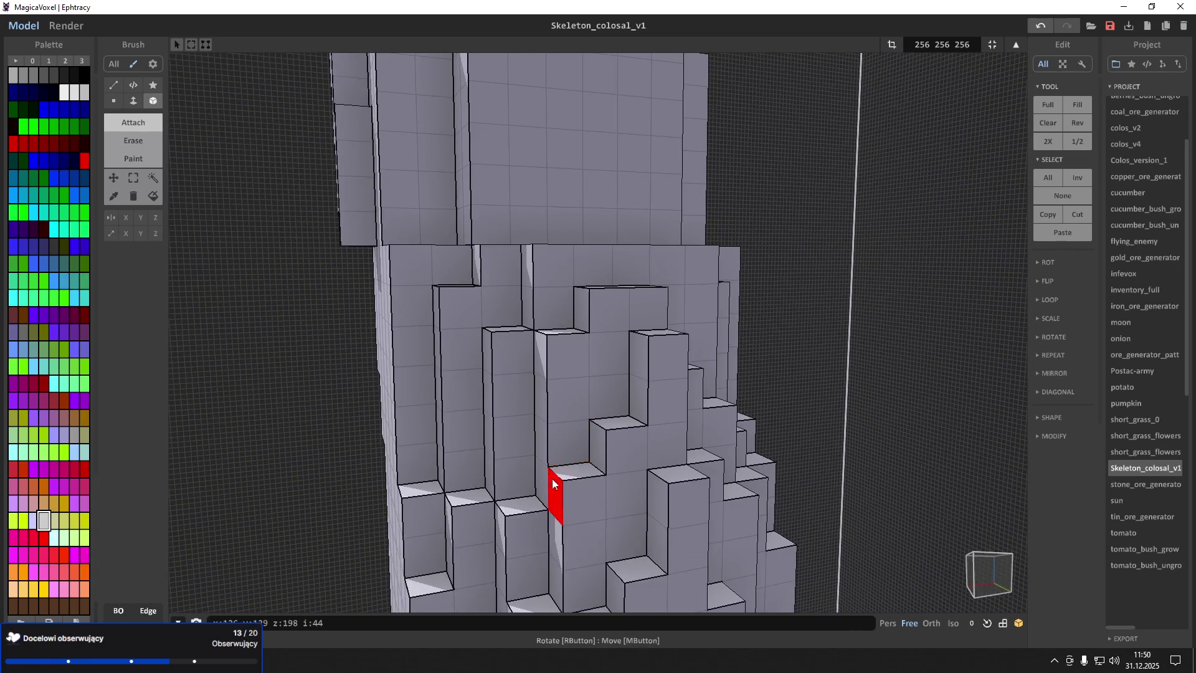
Undo and then redo the last edit, keeping the column in place
right_click_drag(652, 312, 646, 283)
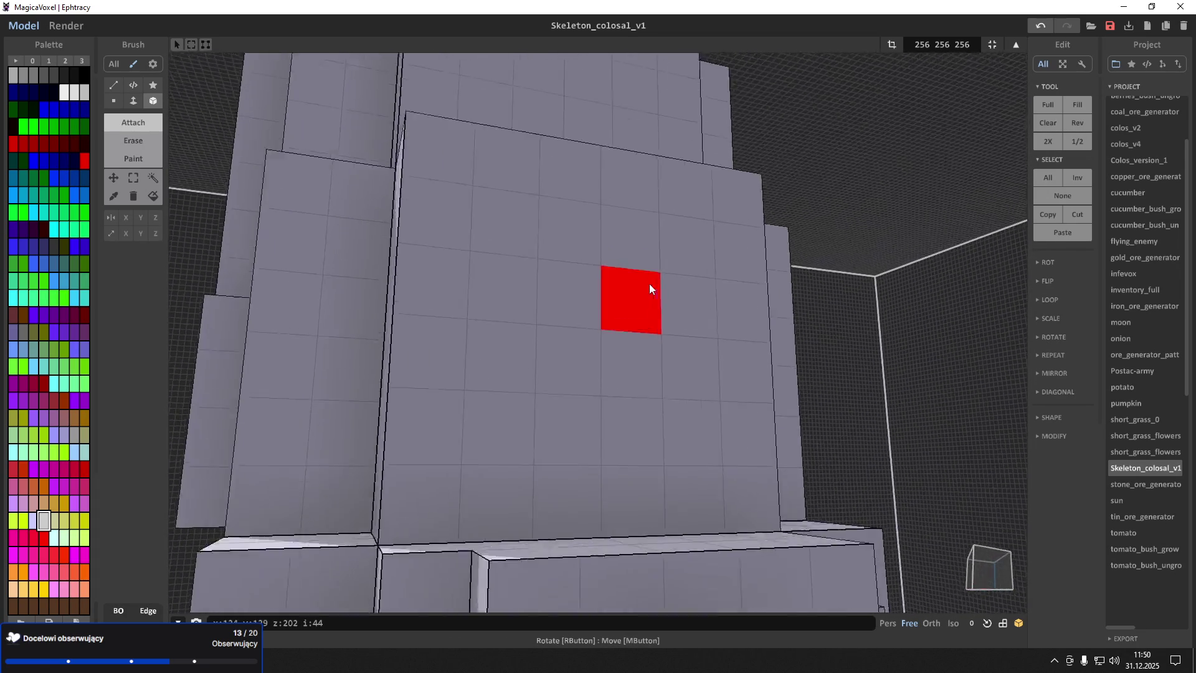
scroll(646, 283, "up", 3)
scroll(604, 360, "down", 5)
mouse_move(604, 360)
right_mouse_down()
mouse_move(476, 361)
mouse_move(526, 416)
mouse_move(536, 339)
mouse_move(405, 414)
right_mouse_up()
key("ctrl+z")
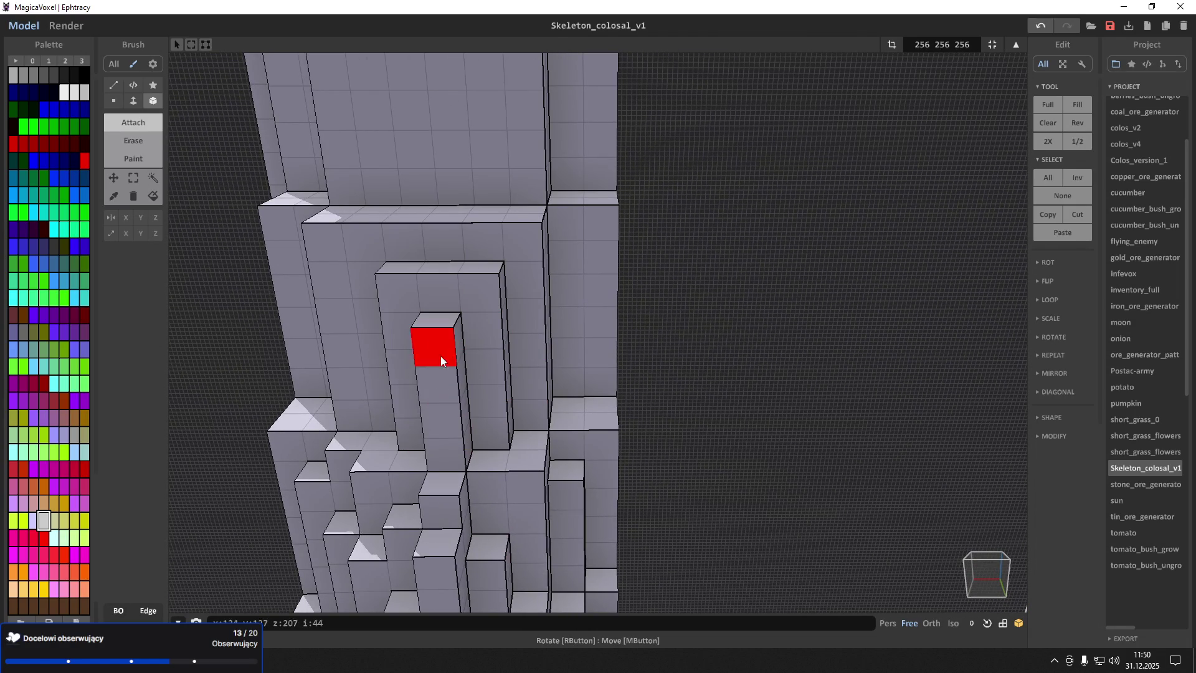
key("ctrl+y")
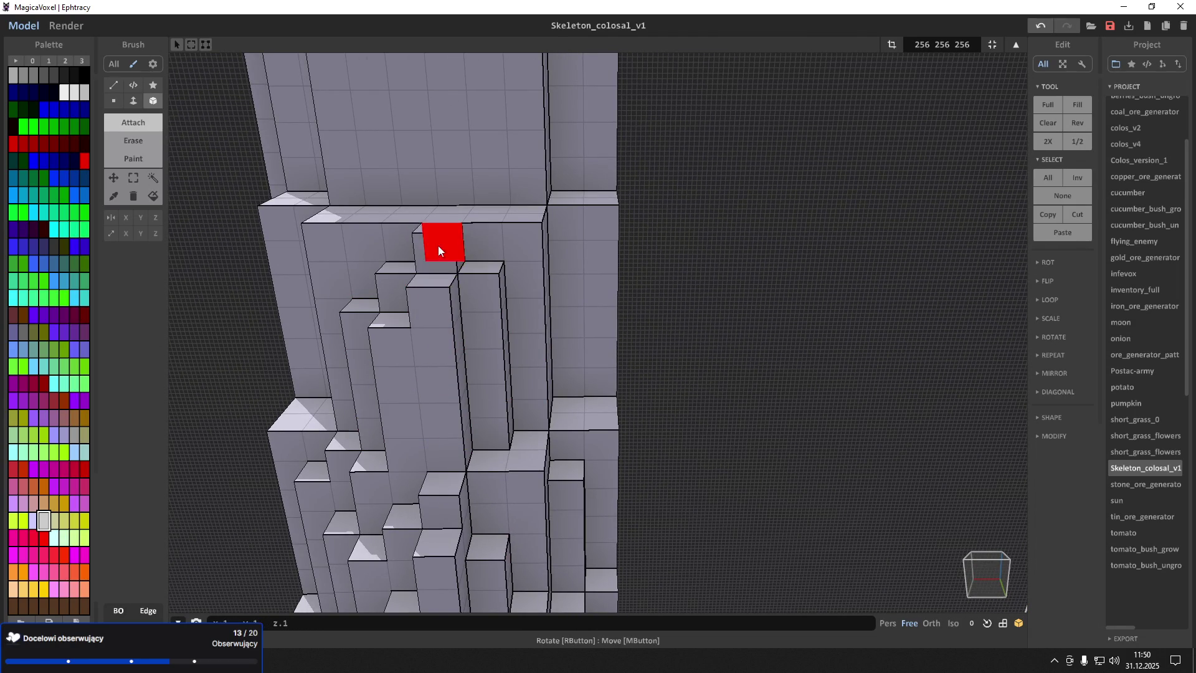
Extend a voxel column up the trunk wall
scroll(433, 206, "up", 5)
right_click_drag(427, 188, 491, 321)
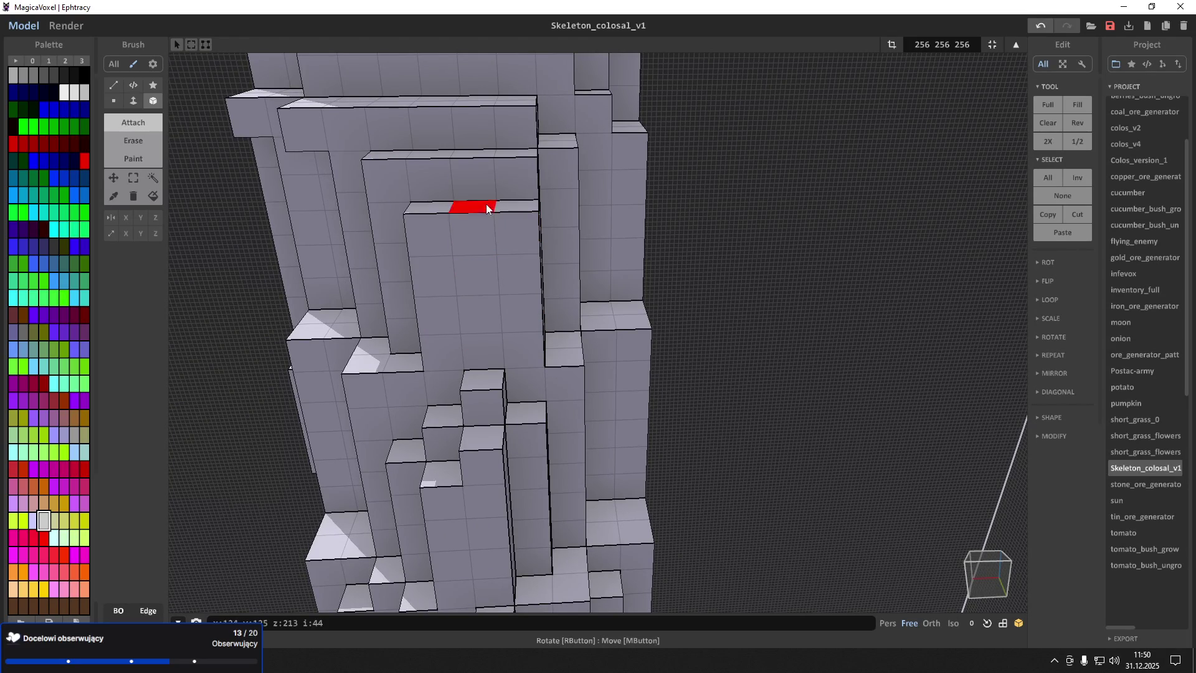
right_click_drag(474, 198, 448, 215)
scroll(447, 211, "up", 3)
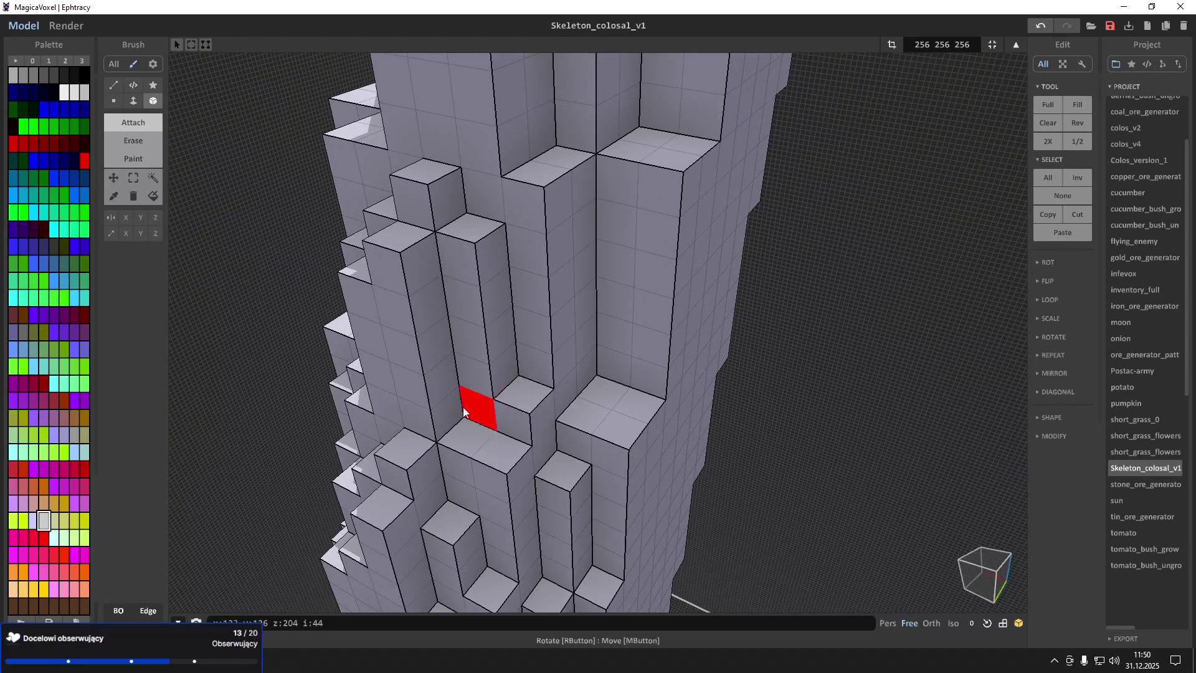
mouse_move(600, 345)
left_mouse_down()
mouse_move(640, 352)
mouse_move(607, 219)
left_mouse_up()
Build a column and filled step reaching up to the top ledge
mouse_move(565, 149)
right_mouse_down()
mouse_move(599, 110)
mouse_move(544, 240)
right_mouse_up()
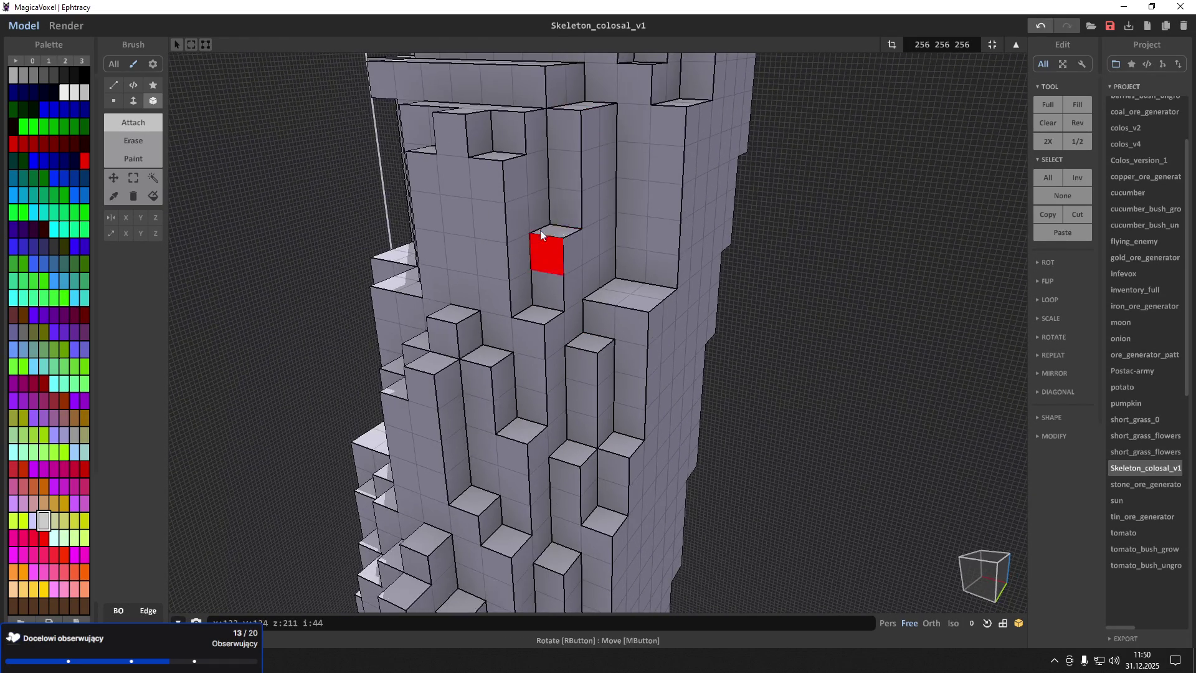
mouse_move(651, 277)
right_mouse_down()
mouse_move(685, 308)
mouse_move(724, 290)
mouse_move(694, 367)
right_mouse_up()
mouse_move(694, 367)
left_mouse_down()
mouse_move(627, 341)
mouse_move(609, 226)
left_mouse_up()
mouse_move(628, 227)
right_mouse_down()
mouse_move(640, 212)
mouse_move(585, 435)
right_mouse_up()
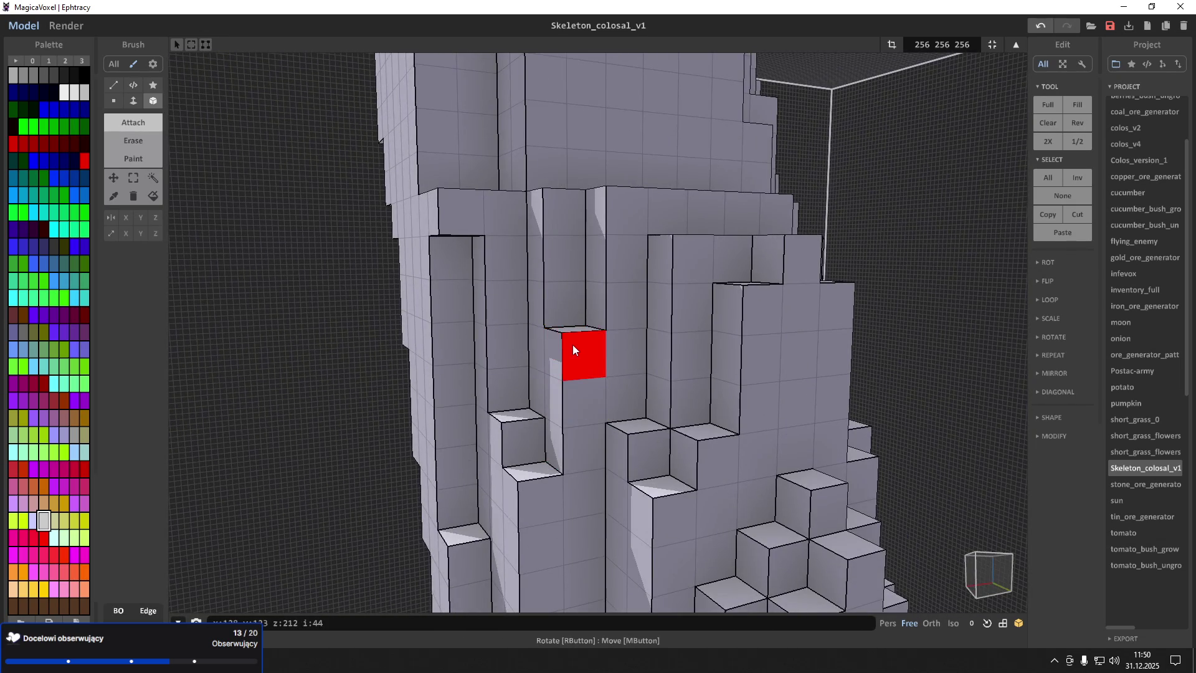
scroll(570, 345, "up", 3)
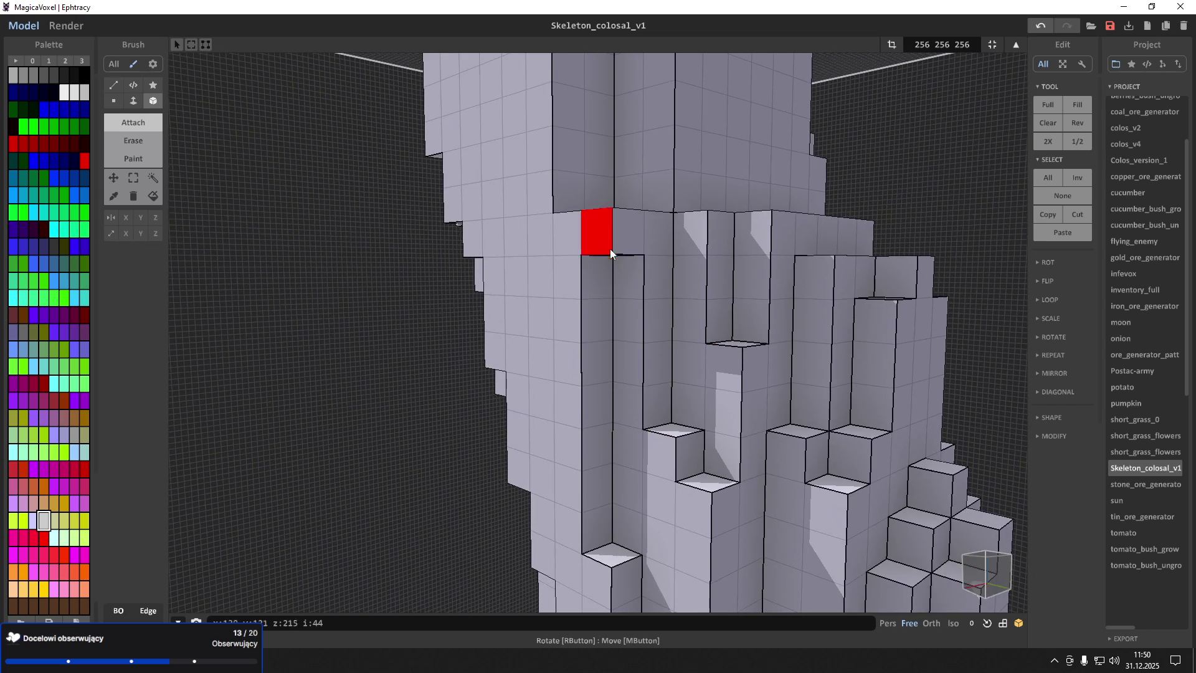
left_click_drag(610, 248, 617, 198)
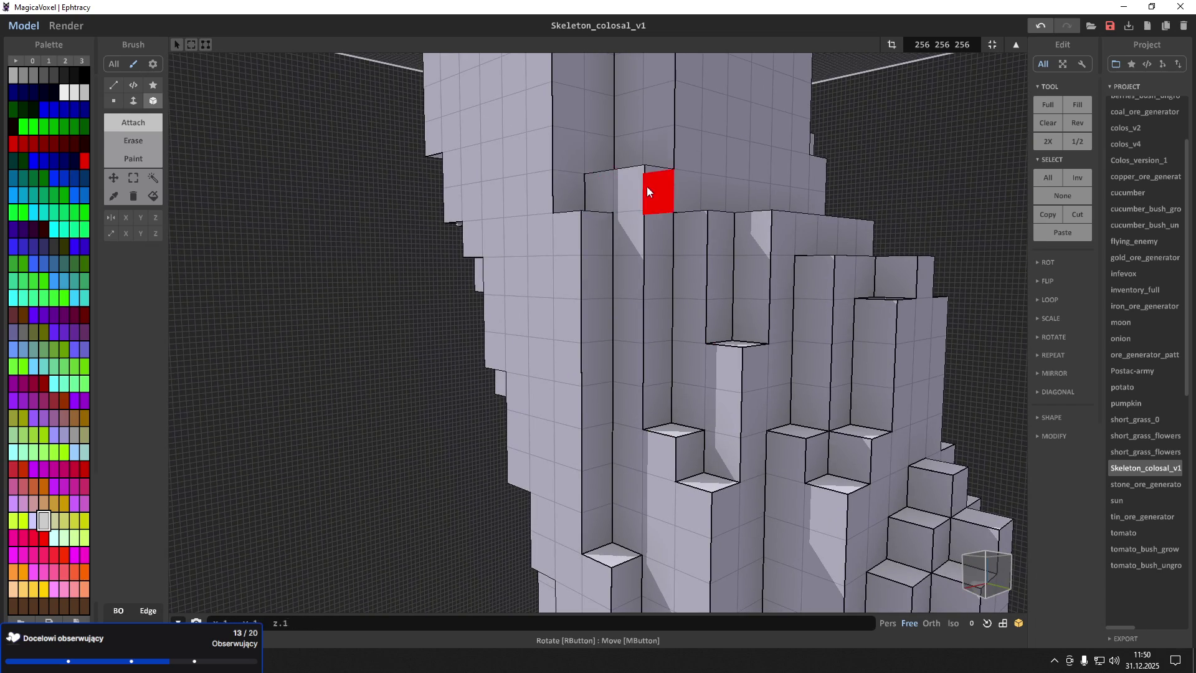
Extrude a small voxel box upward on a higher part of the tower
middle_click_drag(617, 105, 604, 200)
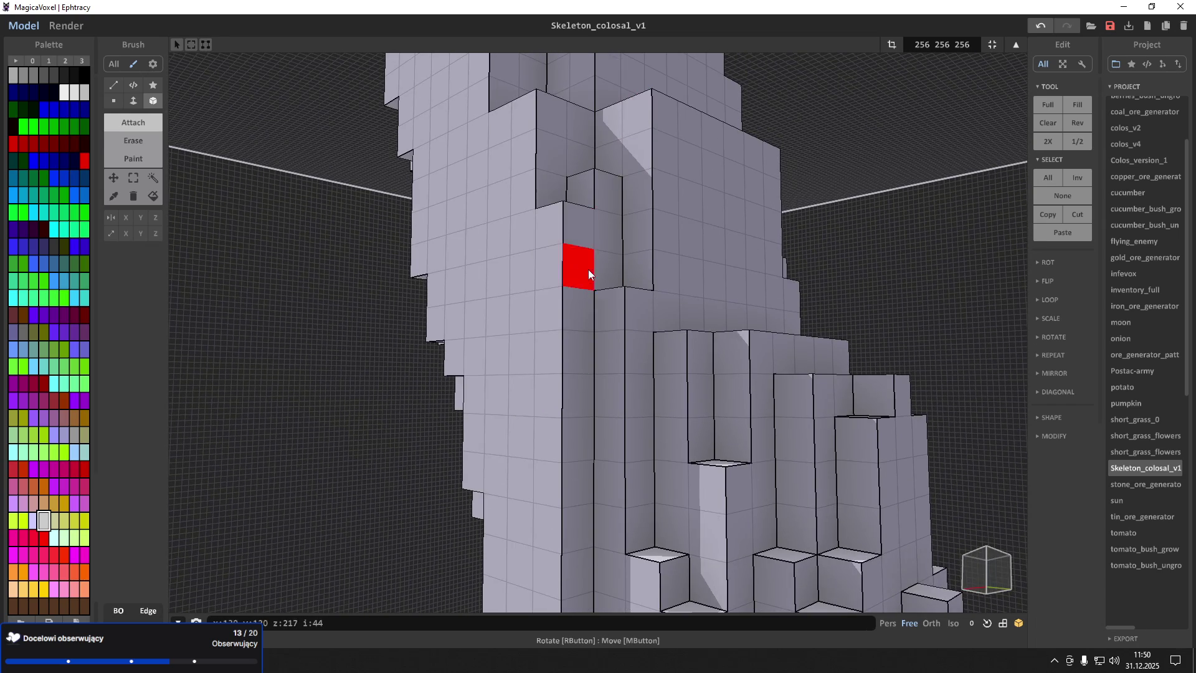
right_click_drag(584, 267, 604, 345)
scroll(649, 385, "up", 10)
scroll(622, 386, "down", 10)
mouse_move(504, 327)
left_mouse_down()
mouse_move(443, 310)
mouse_move(432, 198)
mouse_move(410, 196)
mouse_move(530, 201)
mouse_move(459, 356)
left_mouse_up()
Add a new column beside the face, fill the recess and raise the adjacent column
mouse_move(484, 325)
right_mouse_down()
mouse_move(530, 346)
mouse_move(540, 337)
right_mouse_up()
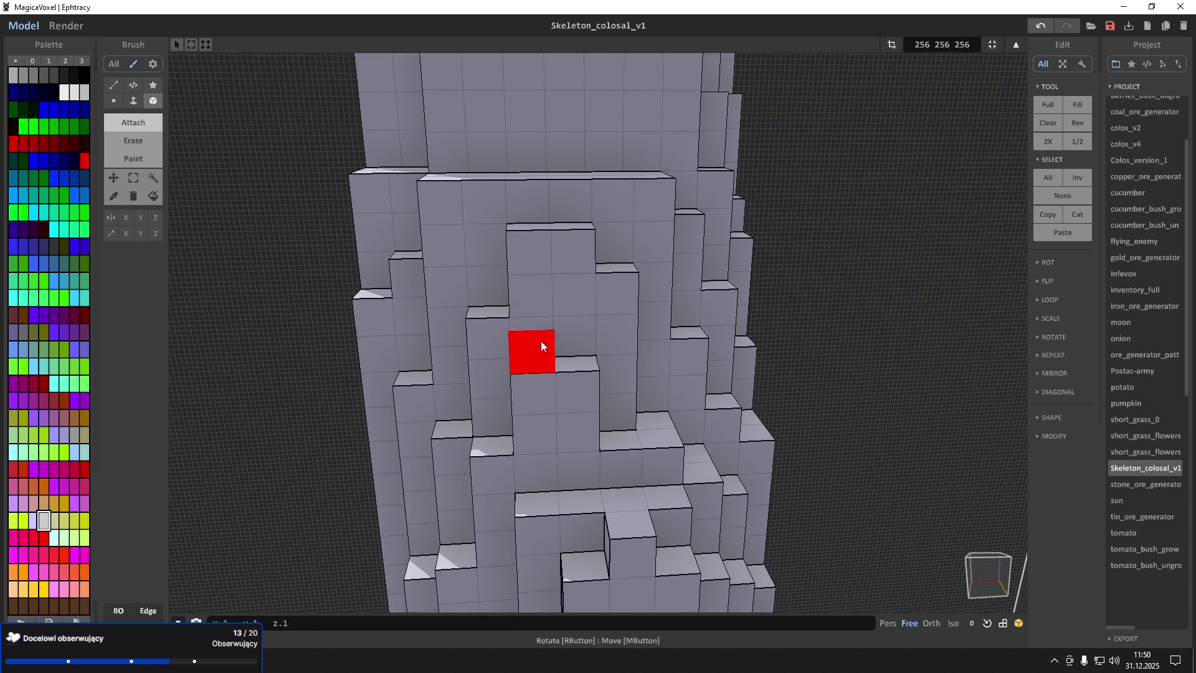
left_click_drag(539, 390, 565, 344)
mouse_move(581, 492)
right_mouse_down()
mouse_move(645, 517)
mouse_move(605, 518)
mouse_move(596, 427)
right_mouse_up()
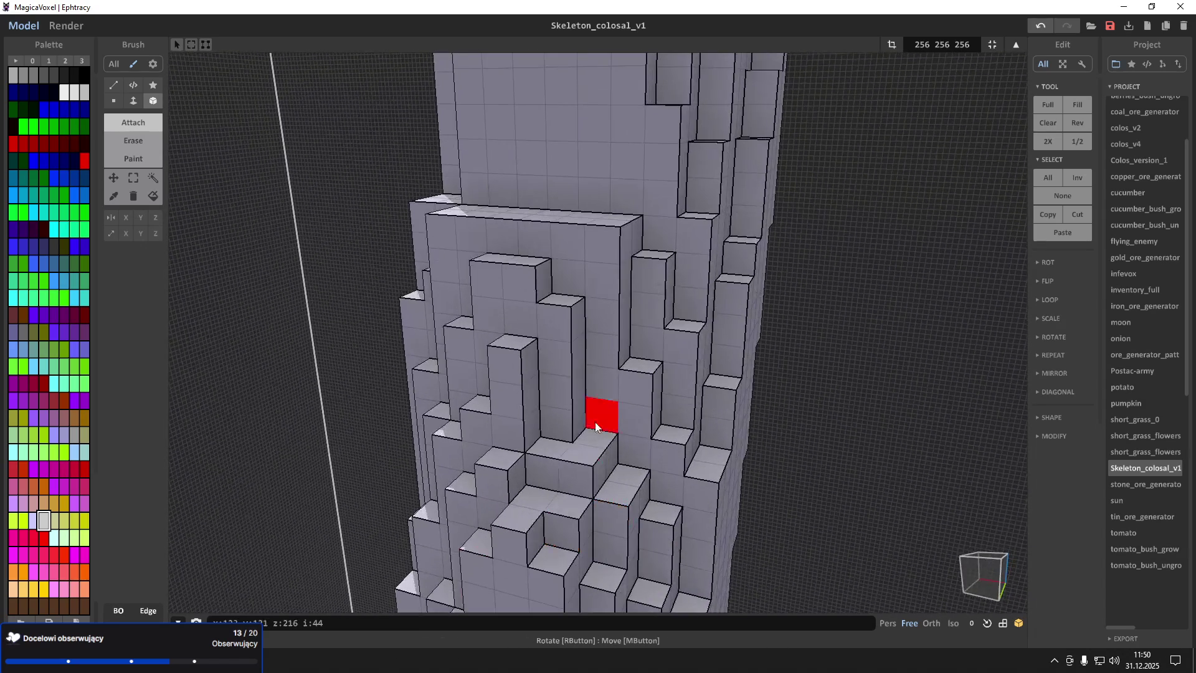
mouse_move(562, 436)
left_mouse_down()
mouse_move(582, 373)
mouse_move(566, 285)
mouse_move(536, 244)
left_mouse_up()
mouse_move(536, 239)
right_mouse_down()
mouse_move(561, 201)
mouse_move(566, 240)
right_mouse_up()
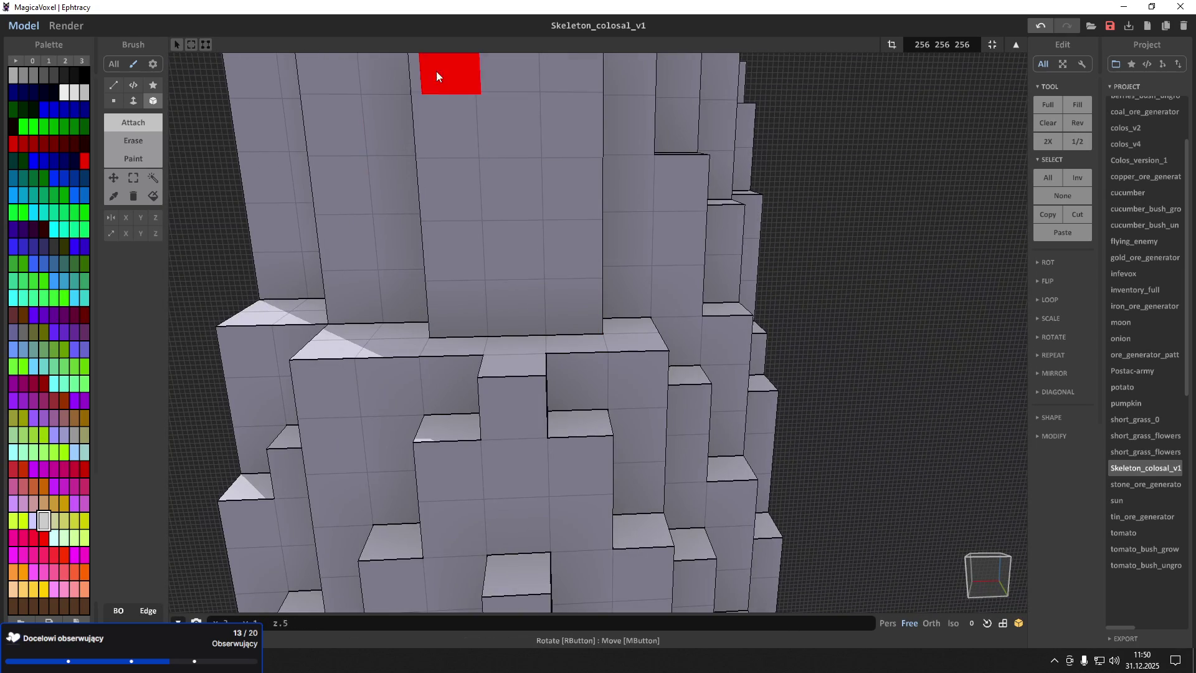
Extrude a voxel column out from the upper trunk wall with the Attach brush
scroll(515, 181, "down", 5)
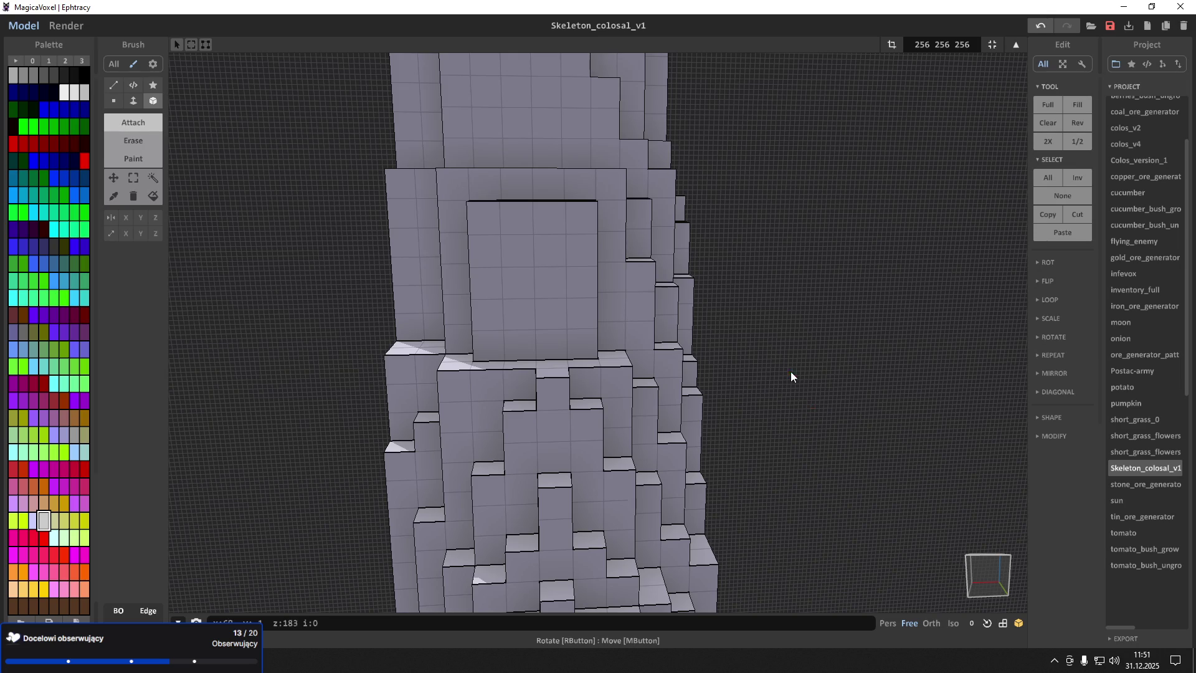
scroll(473, 386, "up", 3)
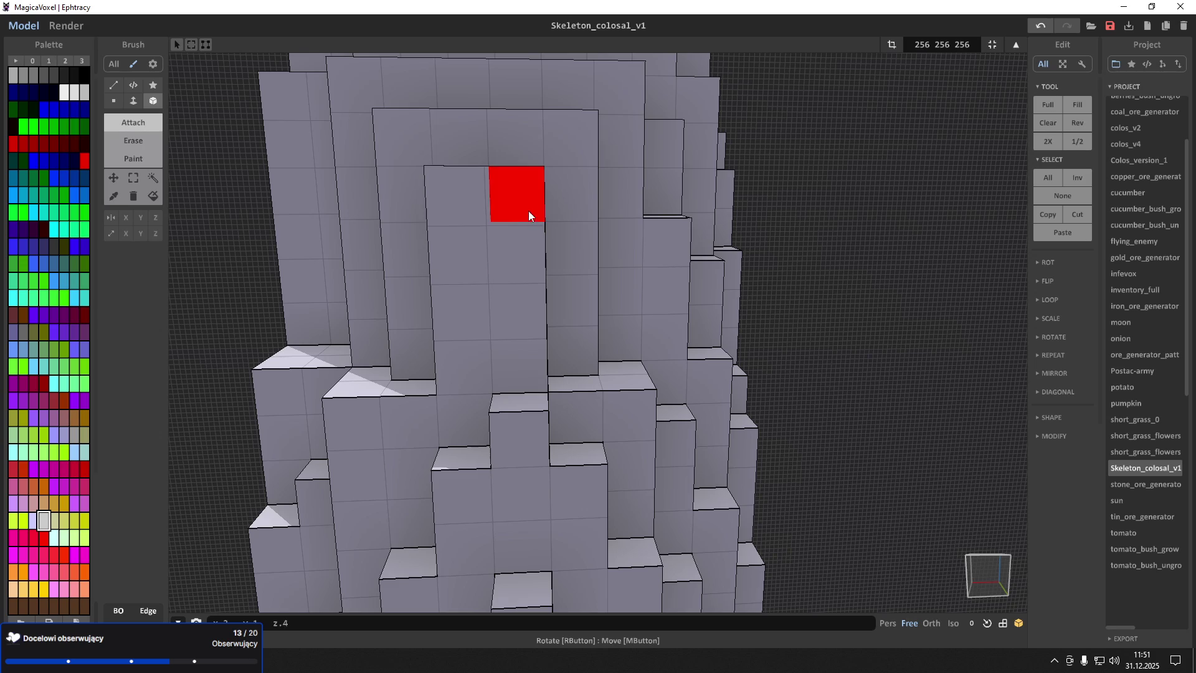
right_click_drag(474, 240, 480, 252)
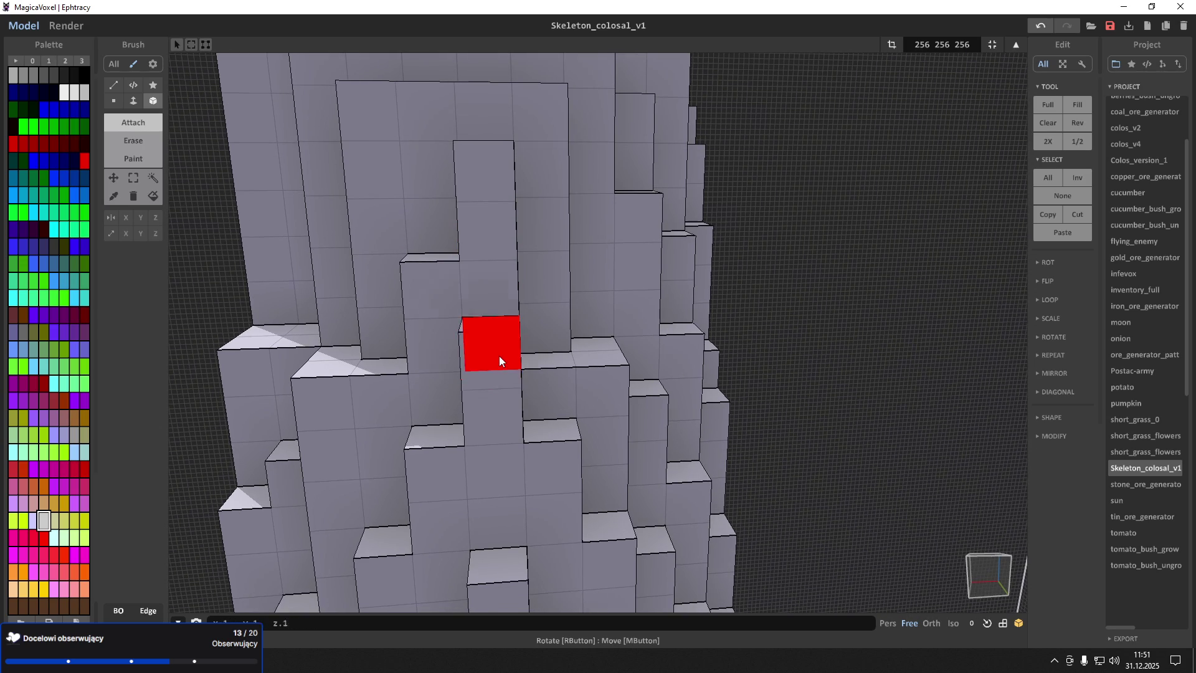
mouse_move(254, 418)
right_mouse_down()
mouse_move(309, 416)
mouse_move(536, 349)
right_mouse_up()
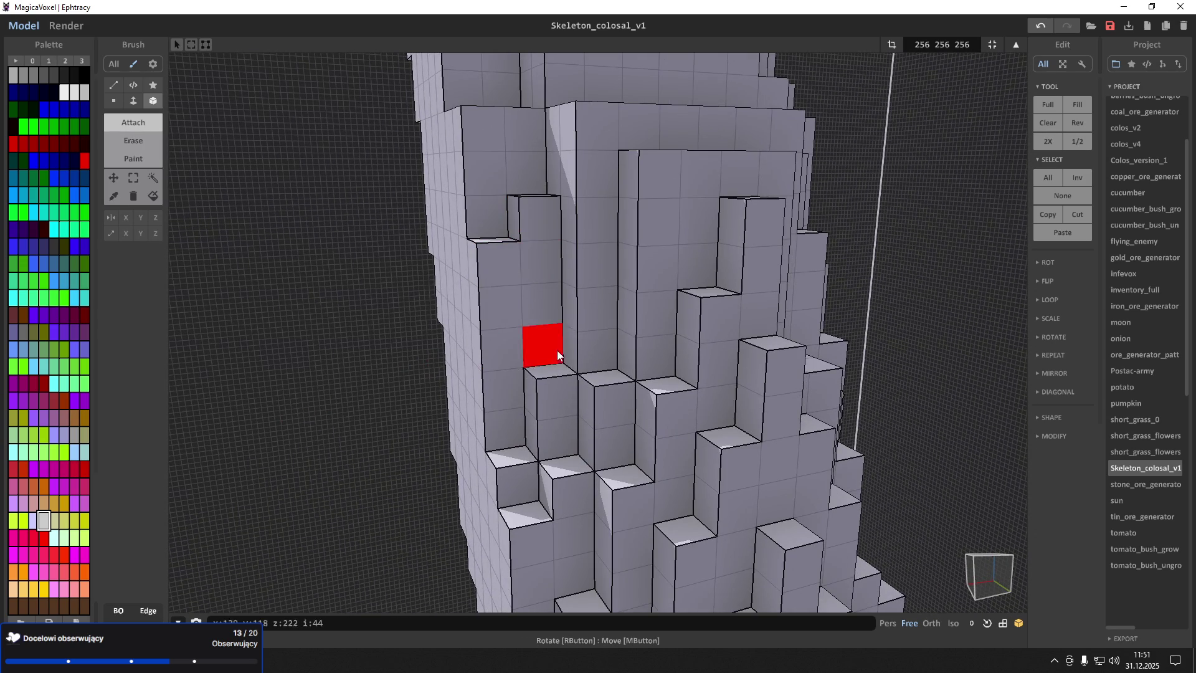
mouse_move(581, 178)
right_mouse_down()
mouse_move(543, 182)
mouse_move(630, 221)
mouse_move(619, 155)
mouse_move(656, 277)
mouse_move(550, 343)
right_mouse_up()
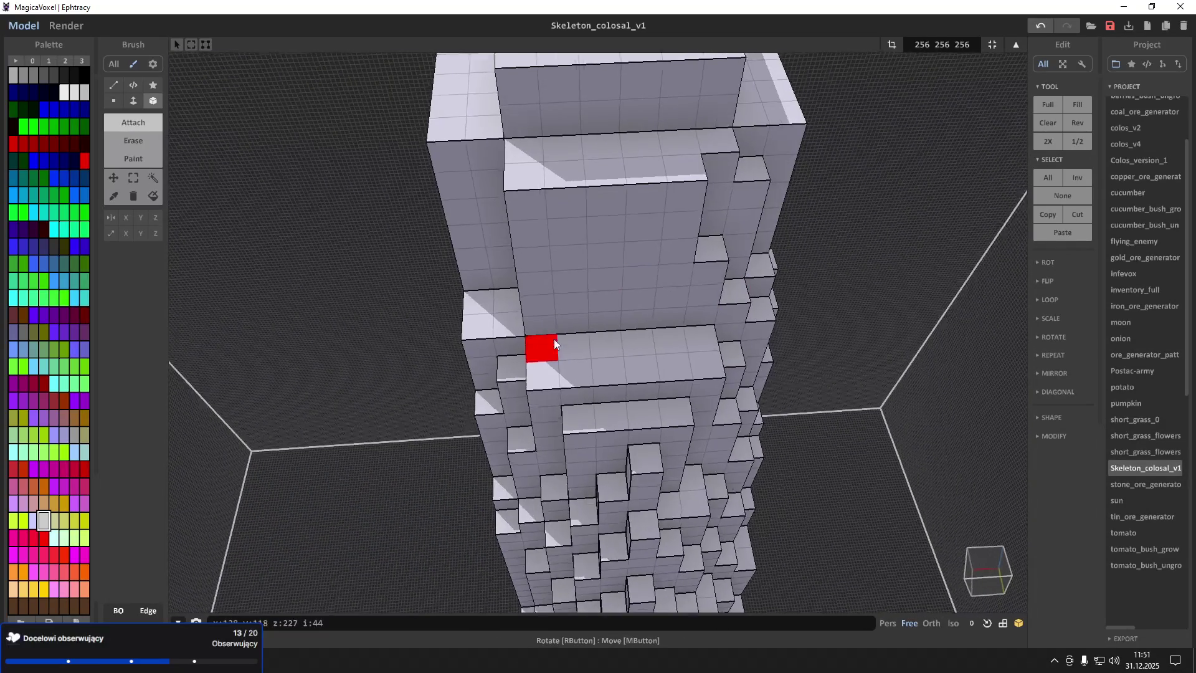
scroll(560, 349, "up", 3)
scroll(713, 374, "up", 3)
right_click_drag(721, 351, 494, 436)
mouse_move(494, 436)
left_mouse_down()
mouse_move(592, 280)
mouse_move(619, 289)
mouse_move(693, 260)
left_mouse_up()
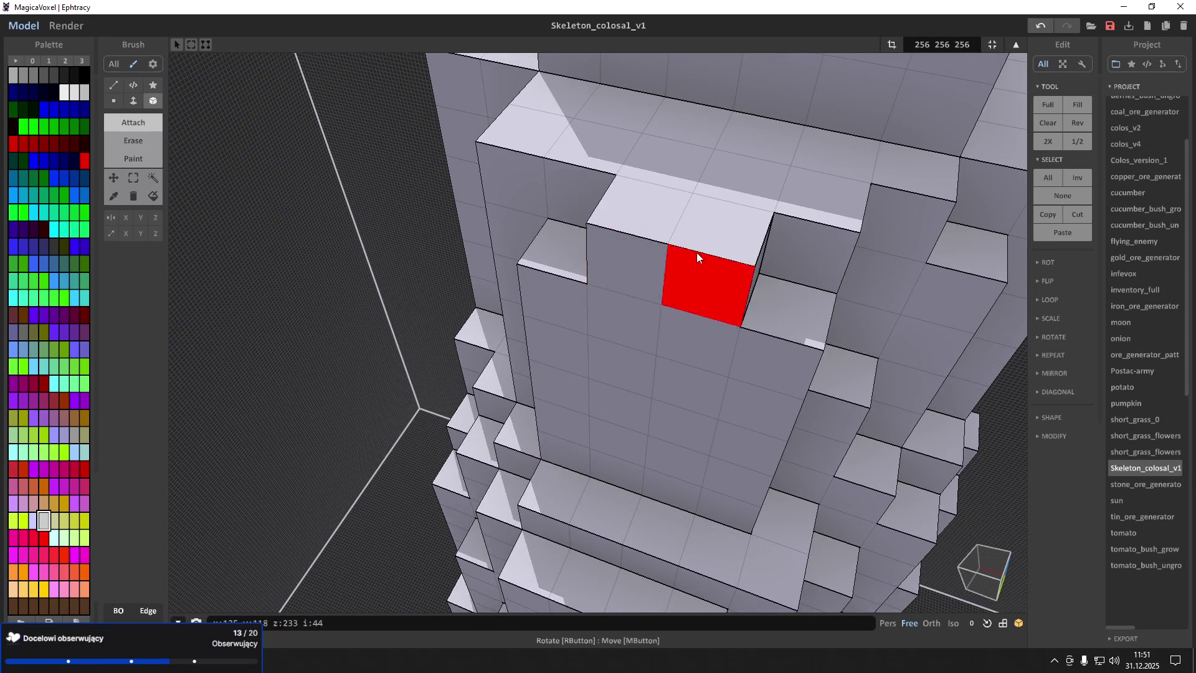
Cut the upper wall block back into staggered columns
scroll(692, 256, "down", 4)
mouse_move(643, 247)
right_mouse_down()
mouse_move(507, 249)
mouse_move(622, 274)
right_mouse_up()
scroll(685, 261, "up", 4)
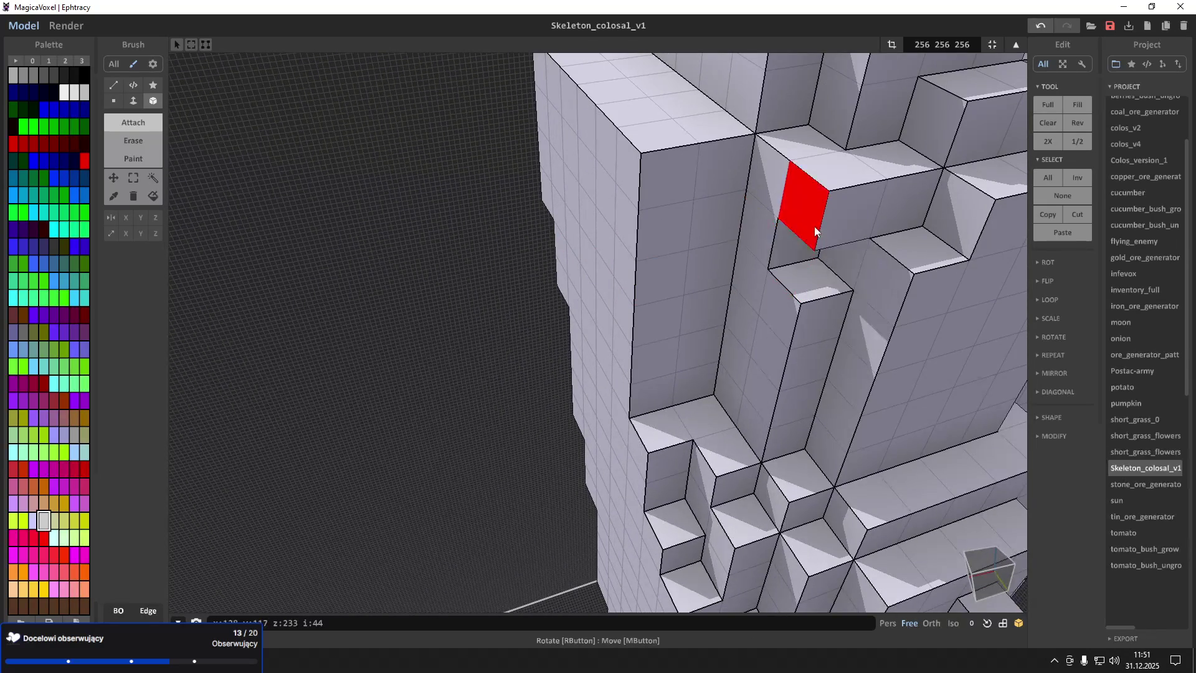
key("ctrl+z")
key("ctrl+z")
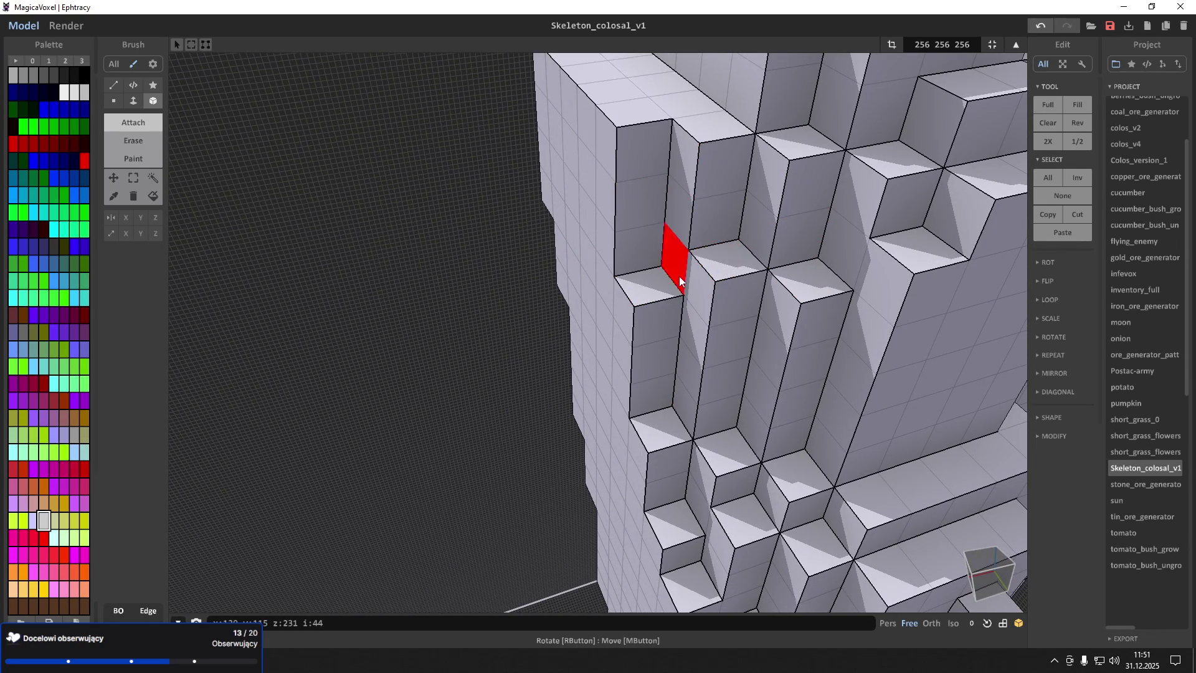
Orbit down the tower to inspect the stepped column relief from a low side view
scroll(760, 265, "down", 3)
right_click_drag(760, 264, 634, 376)
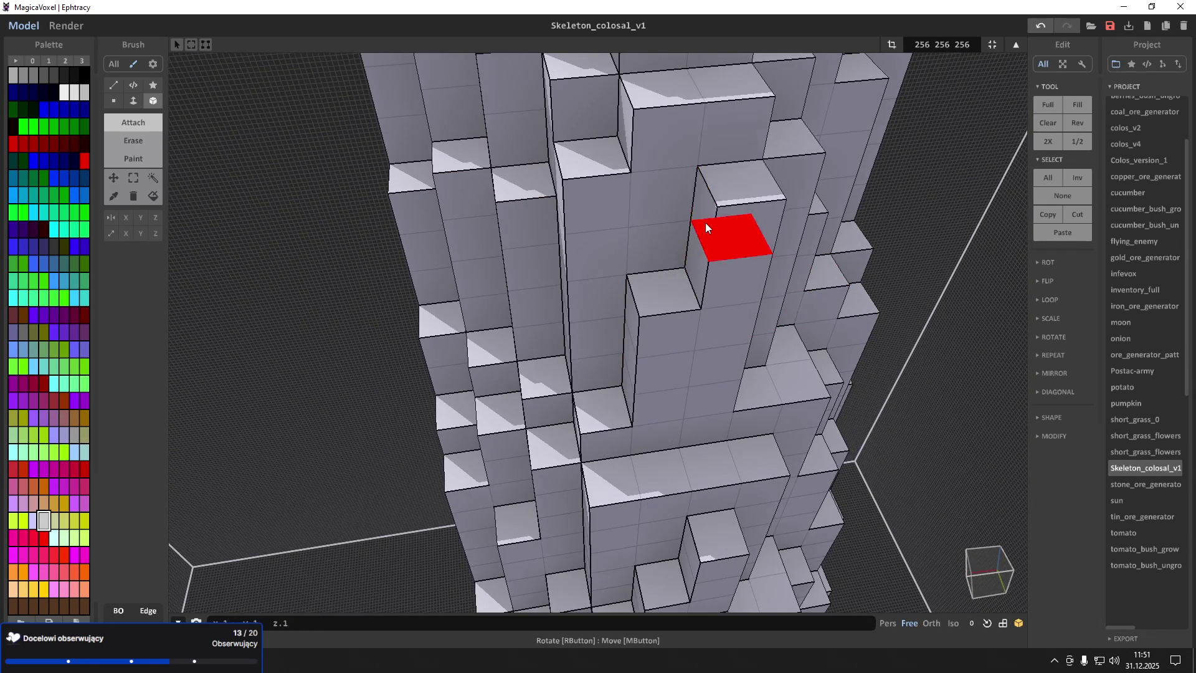
scroll(705, 222, "down", 4)
right_click_drag(638, 226, 466, 352)
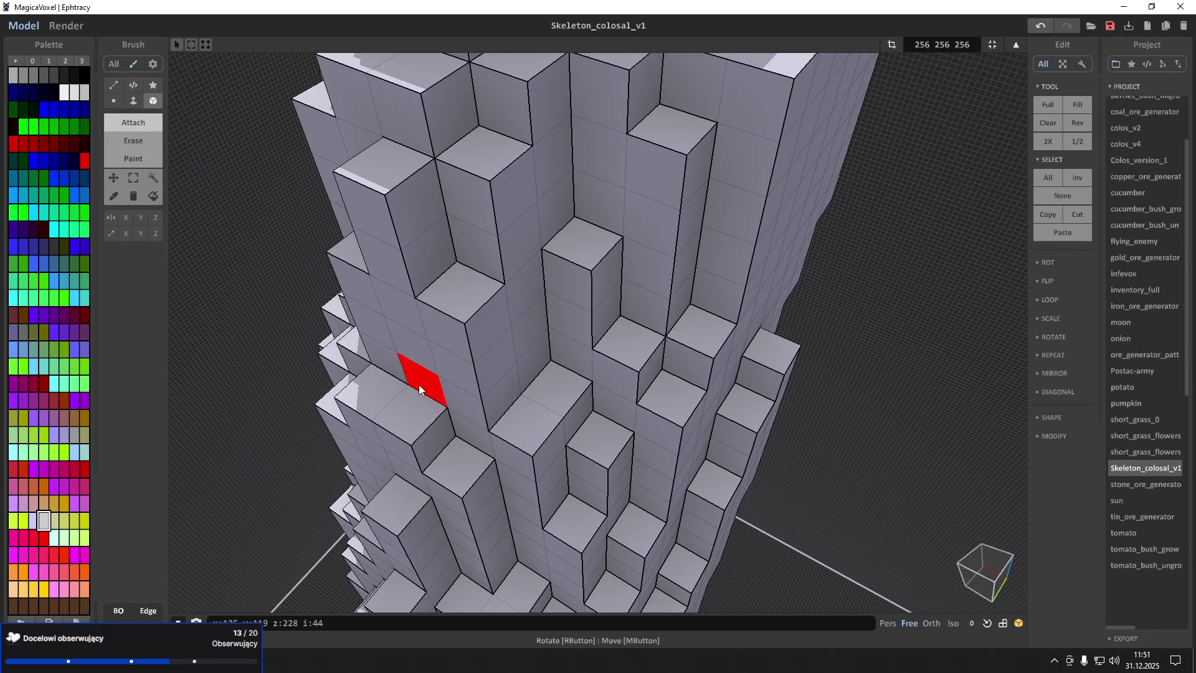
mouse_move(646, 416)
right_mouse_down()
mouse_move(607, 354)
mouse_move(524, 374)
mouse_move(662, 380)
mouse_move(576, 385)
mouse_move(568, 332)
mouse_move(641, 360)
mouse_move(641, 347)
right_mouse_up()
scroll(567, 332, "down", 3)
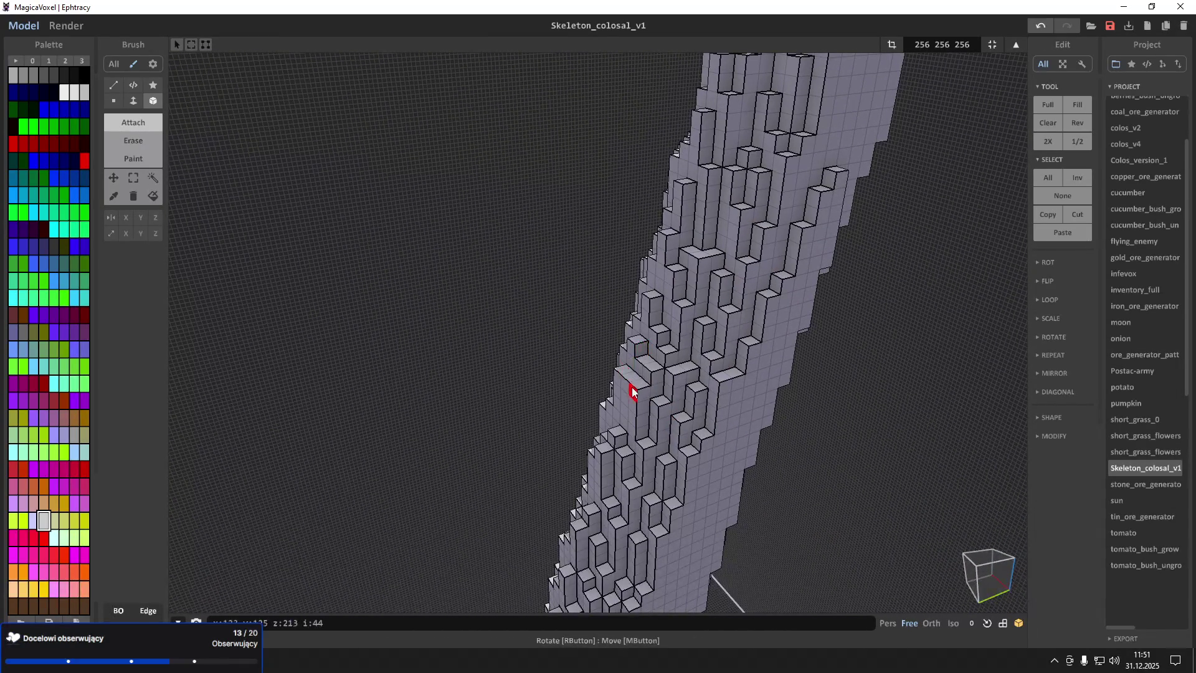
mouse_move(635, 409)
right_mouse_down()
mouse_move(658, 398)
mouse_move(730, 406)
mouse_move(679, 398)
mouse_move(731, 302)
mouse_move(761, 293)
mouse_move(722, 290)
right_mouse_up()
scroll(699, 406, "up", 2)
scroll(680, 261, "down", 5)
Fill the notch in the trunk relief and raise a new voxel column
mouse_move(668, 346)
right_mouse_down()
mouse_move(682, 367)
mouse_move(710, 322)
right_mouse_up()
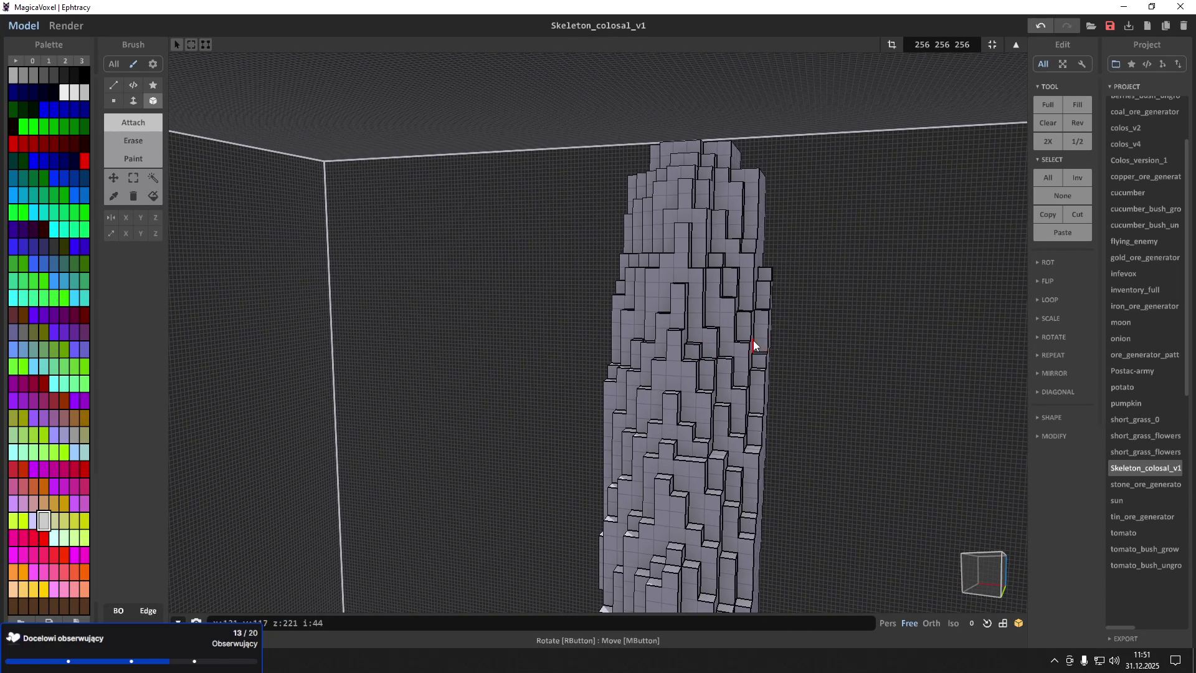
scroll(747, 342, "up", 10)
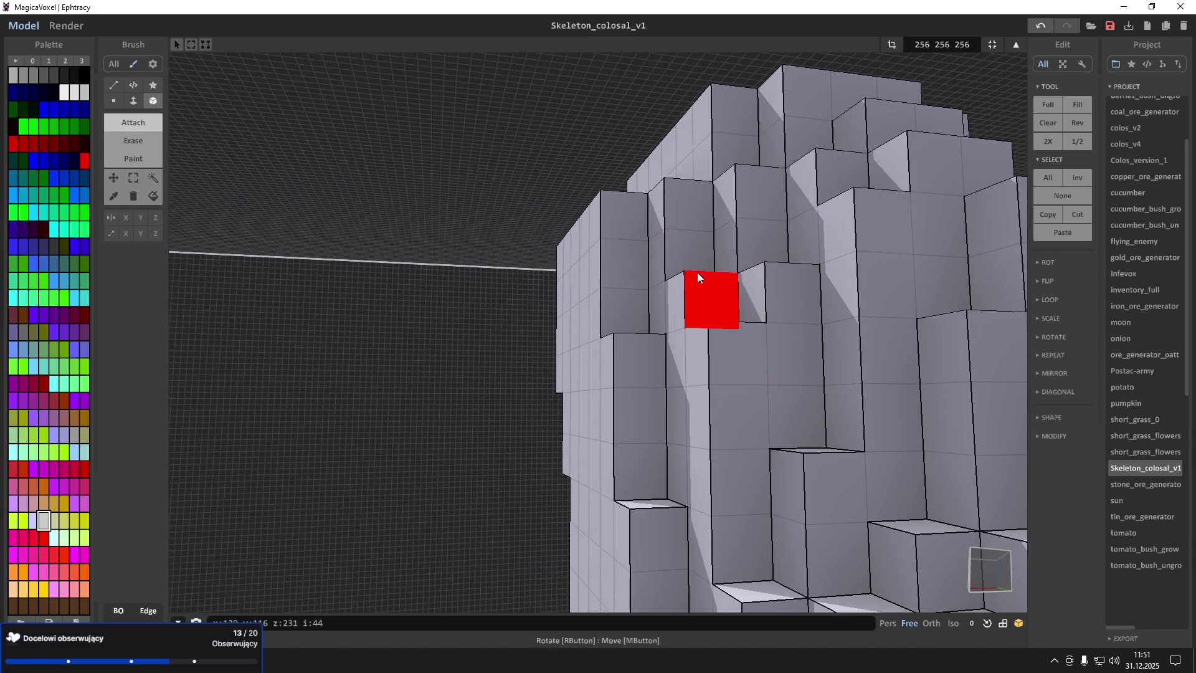
right_click_drag(774, 253, 783, 344)
scroll(783, 355, "down", 5)
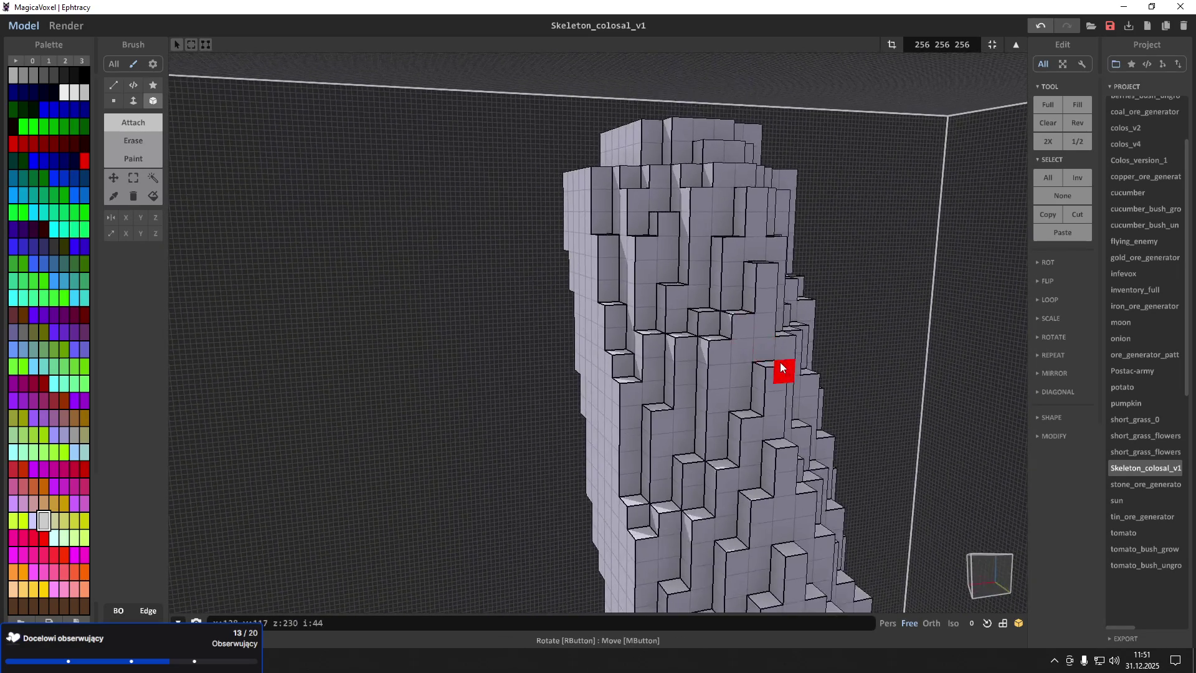
scroll(780, 364, "up", 5)
scroll(664, 242, "up", 3)
scroll(726, 365, "down", 5)
scroll(730, 395, "up", 8)
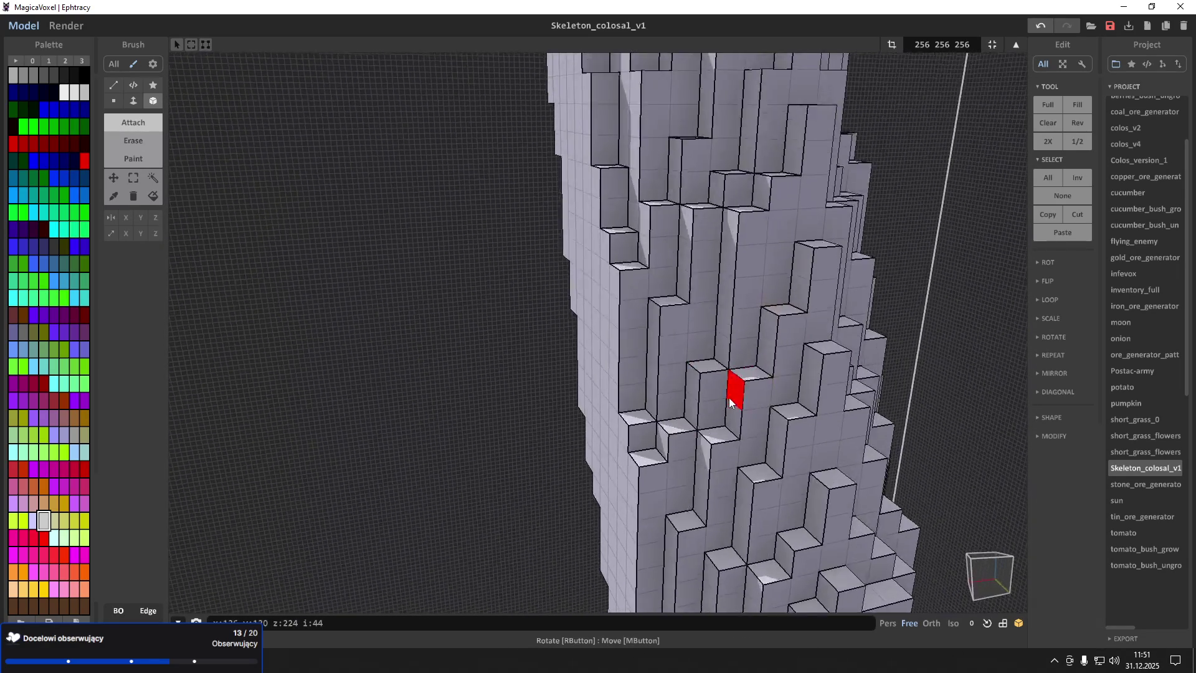
scroll(747, 467, "down", 5)
scroll(779, 436, "up", 6)
scroll(778, 372, "down", 4)
mouse_move(787, 371)
right_mouse_down()
mouse_move(741, 427)
mouse_move(681, 440)
right_mouse_up()
scroll(641, 405, "up", 3)
mouse_move(610, 377)
right_mouse_down()
mouse_move(611, 328)
mouse_move(571, 333)
mouse_move(532, 320)
mouse_move(618, 356)
right_mouse_up()
scroll(618, 357, "up", 2)
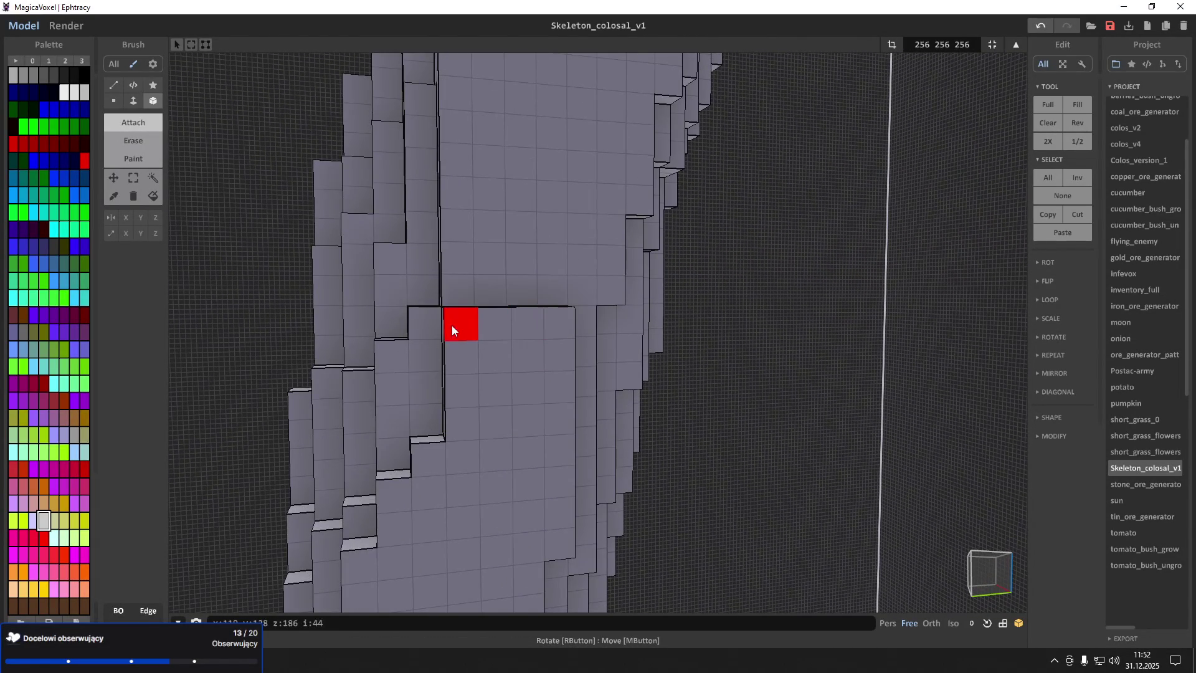
mouse_move(462, 346)
left_mouse_down()
mouse_move(557, 229)
mouse_move(566, 193)
mouse_move(514, 261)
mouse_move(527, 170)
left_mouse_up()
Attach a voxel to the side of the new narrow column
mouse_move(558, 145)
right_mouse_down()
mouse_move(549, 240)
mouse_move(601, 192)
mouse_move(621, 193)
mouse_move(619, 325)
right_mouse_up()
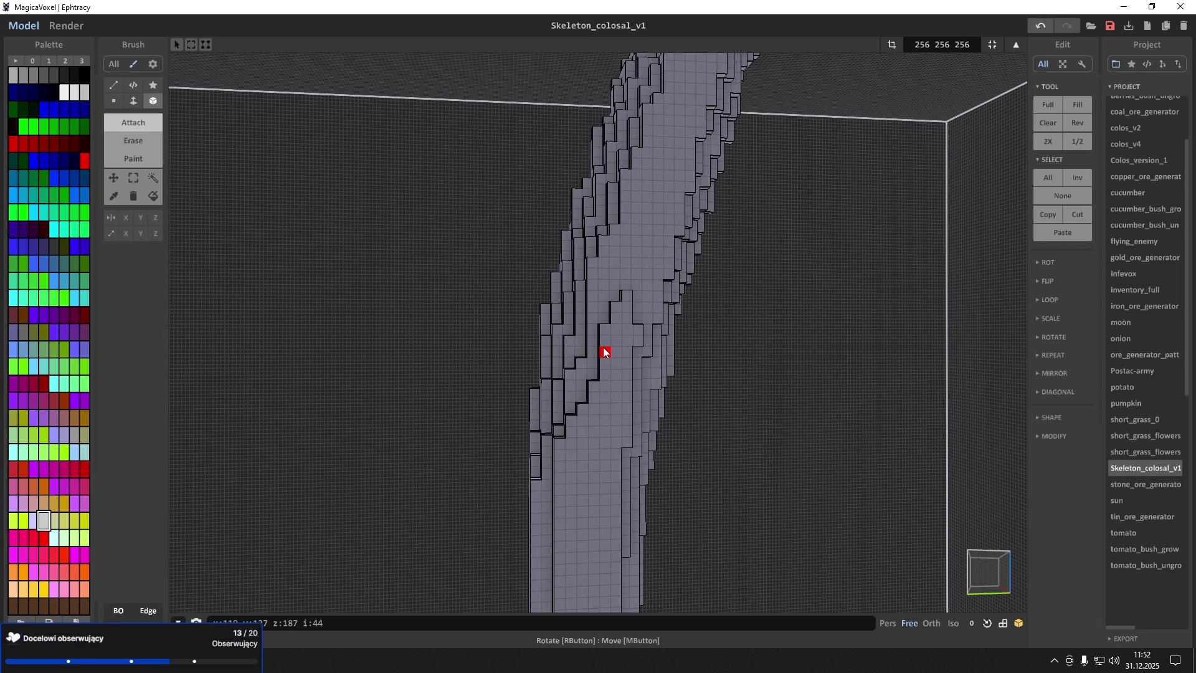
scroll(604, 353, "up", 10)
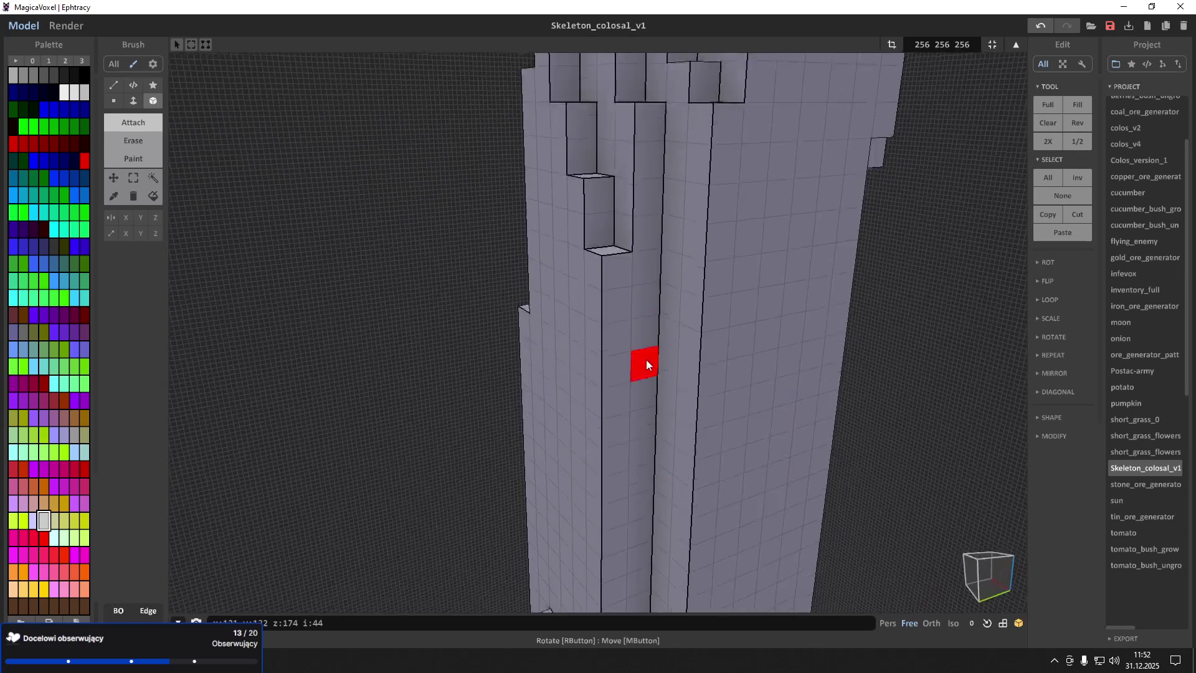
scroll(645, 360, "down", 5)
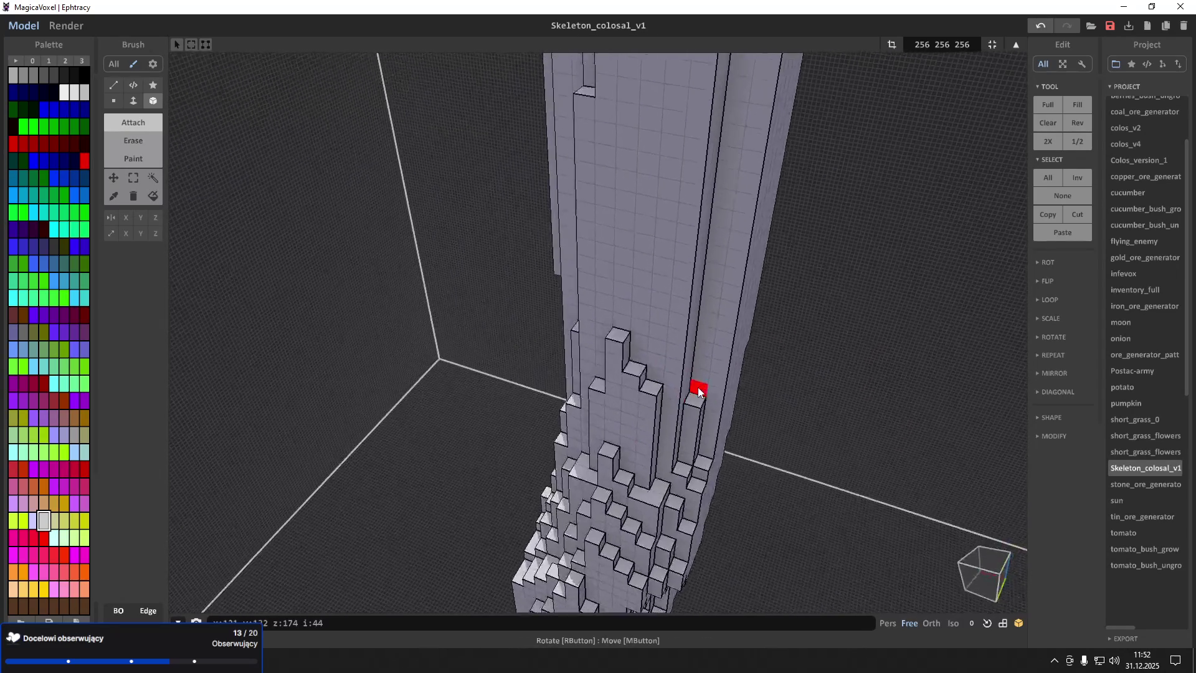
scroll(698, 386, "up", 8)
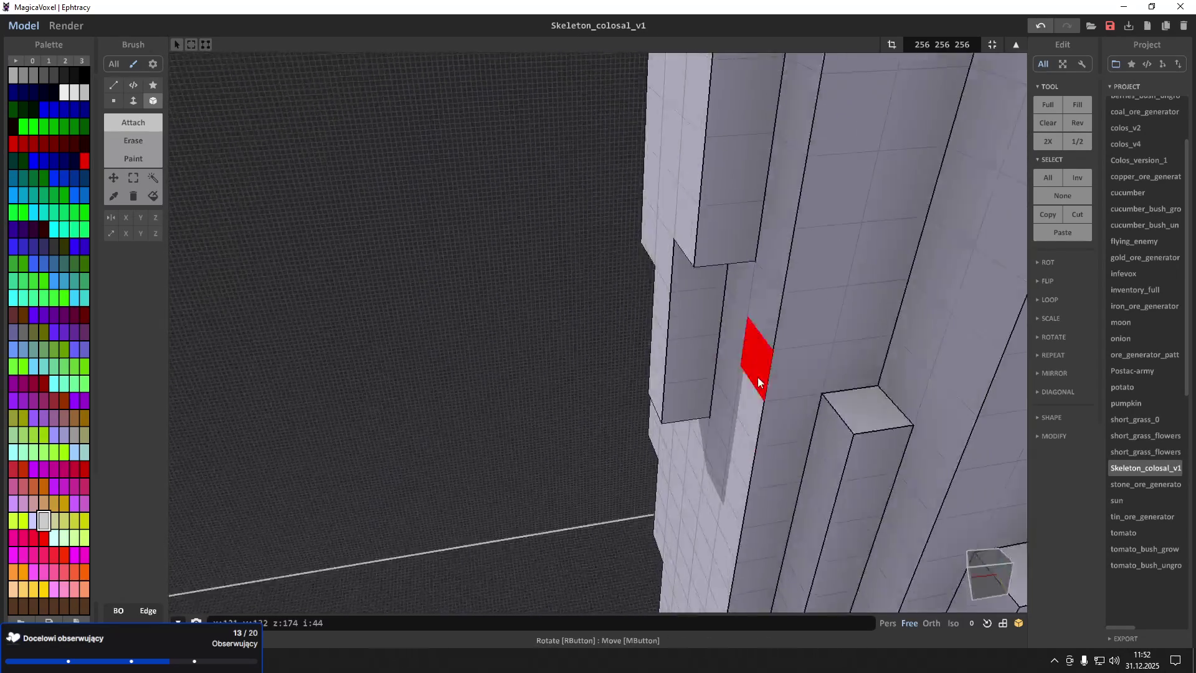
scroll(757, 376, "up", 5)
scroll(823, 331, "down", 8)
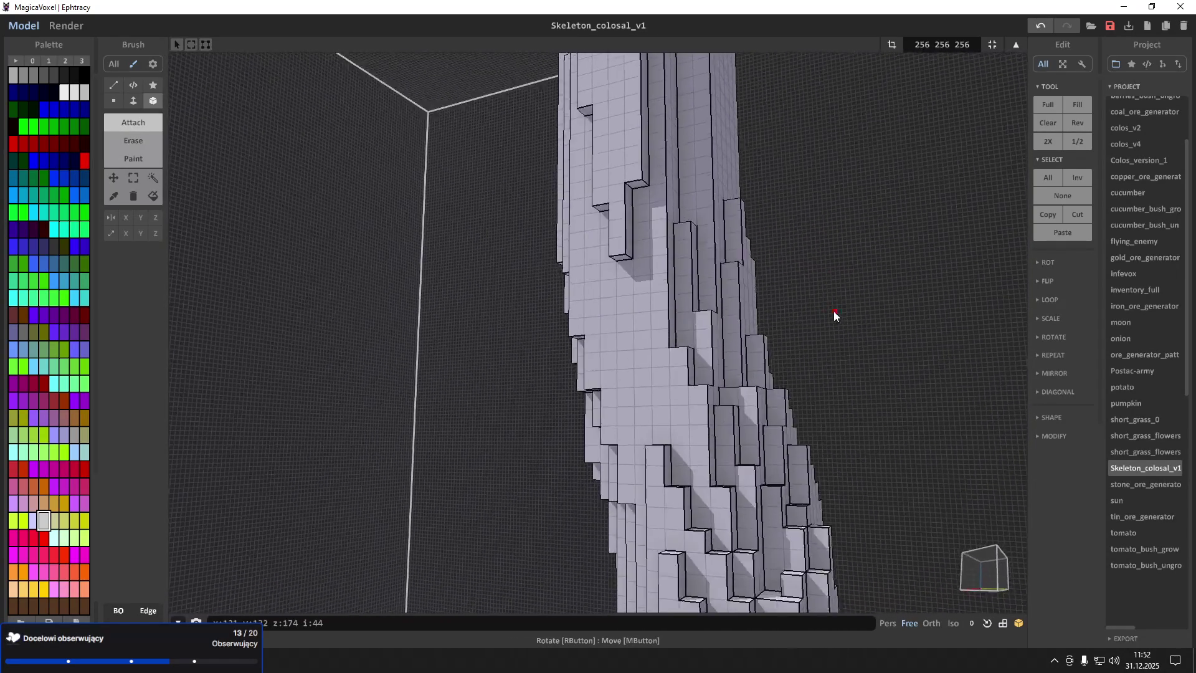
mouse_move(834, 315)
right_mouse_down()
mouse_move(735, 406)
mouse_move(755, 376)
mouse_move(860, 324)
mouse_move(849, 335)
mouse_move(688, 336)
mouse_move(695, 350)
mouse_move(719, 338)
mouse_move(739, 356)
mouse_move(732, 374)
right_mouse_up()
scroll(690, 351, "up", 3)
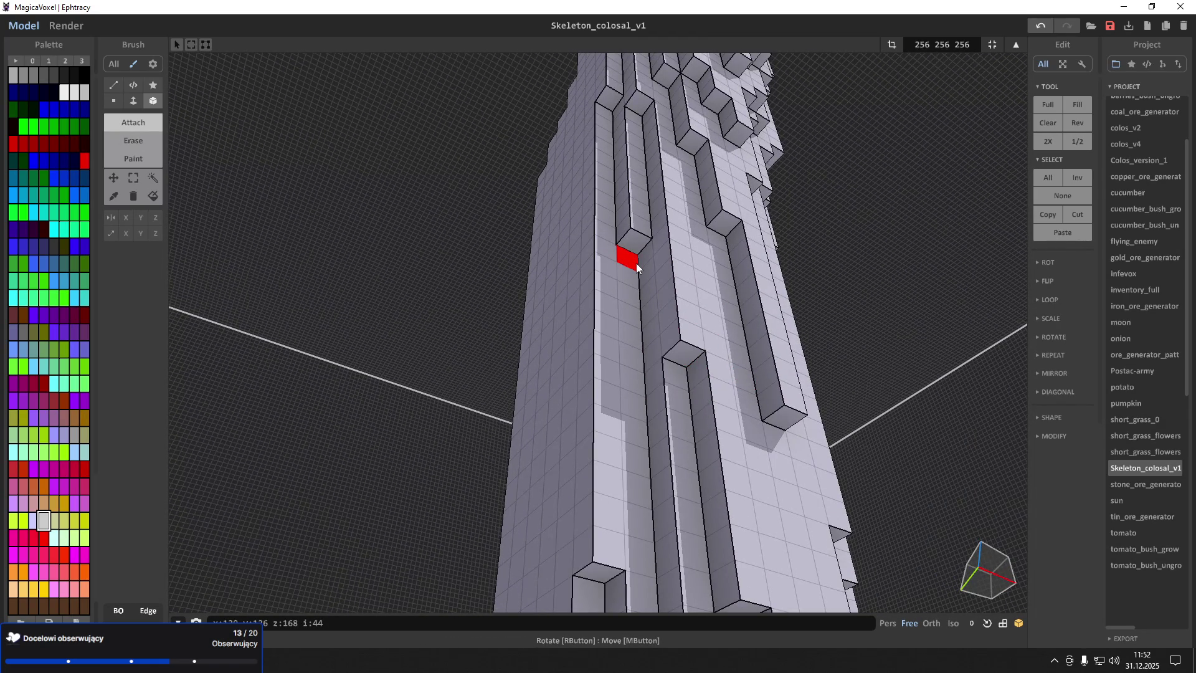
right_click_drag(636, 263, 671, 185)
mouse_move(671, 186)
right_mouse_down()
mouse_move(694, 376)
mouse_move(786, 384)
right_mouse_up()
scroll(694, 376, "down", 5)
scroll(783, 383, "up", 5)
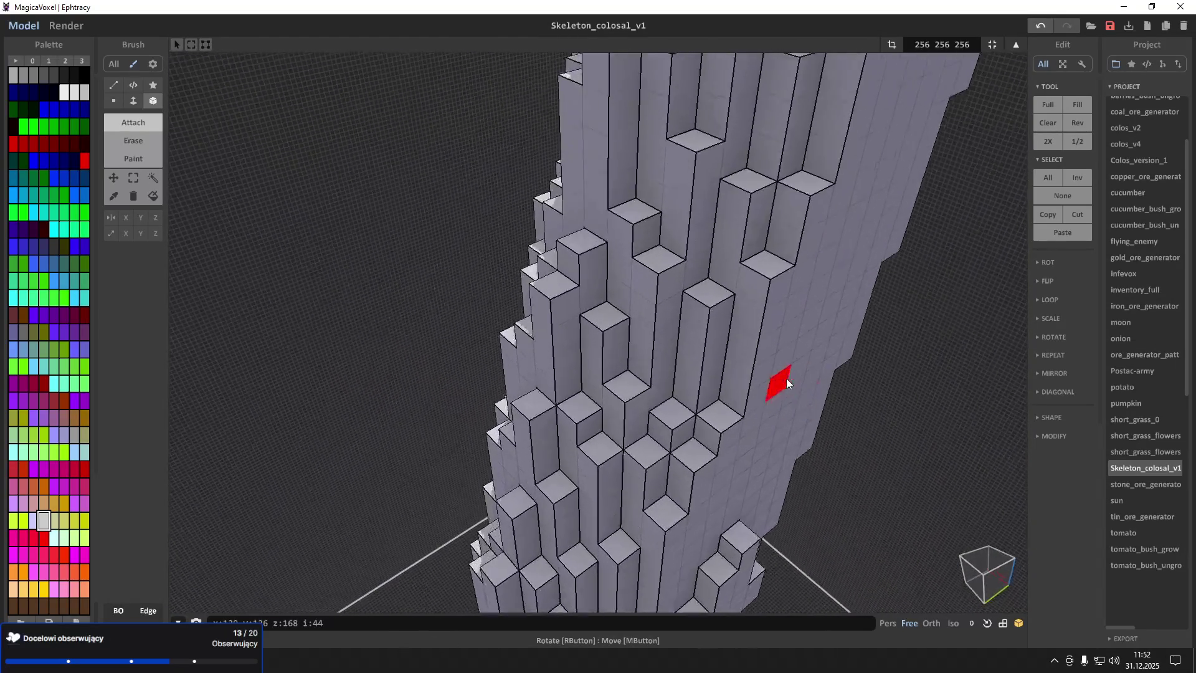
mouse_move(594, 358)
right_mouse_down()
mouse_move(659, 355)
mouse_move(540, 390)
mouse_move(578, 385)
right_mouse_up()
scroll(543, 397, "down", 5)
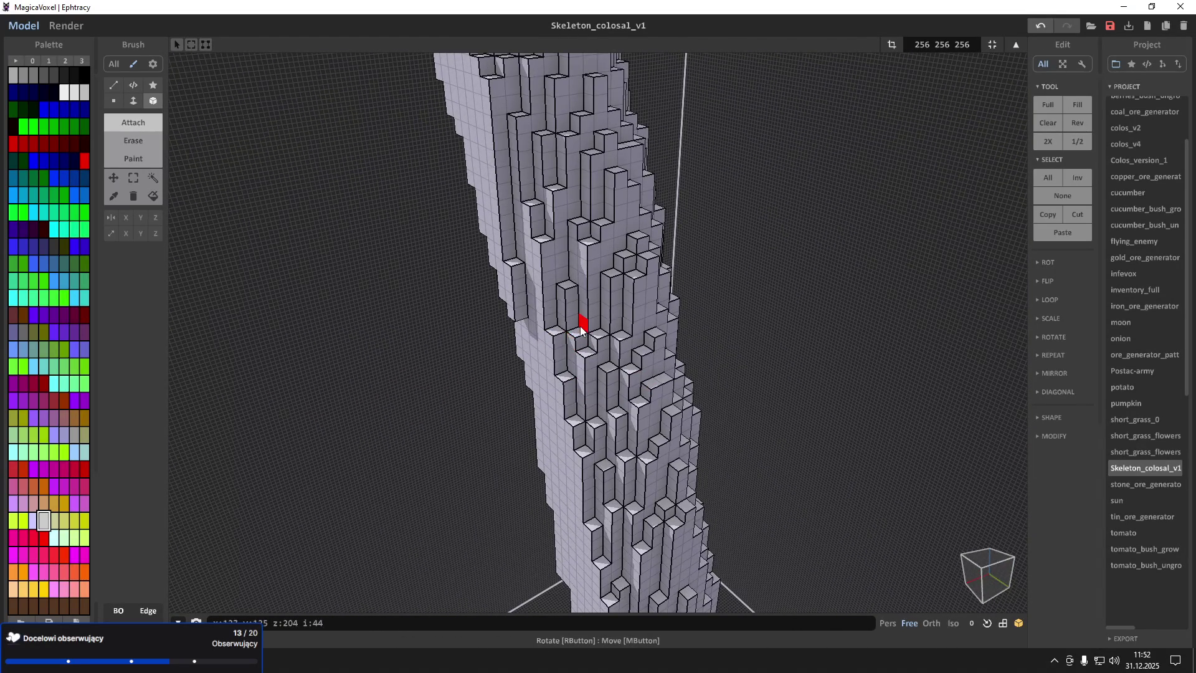
scroll(583, 318, "up", 2)
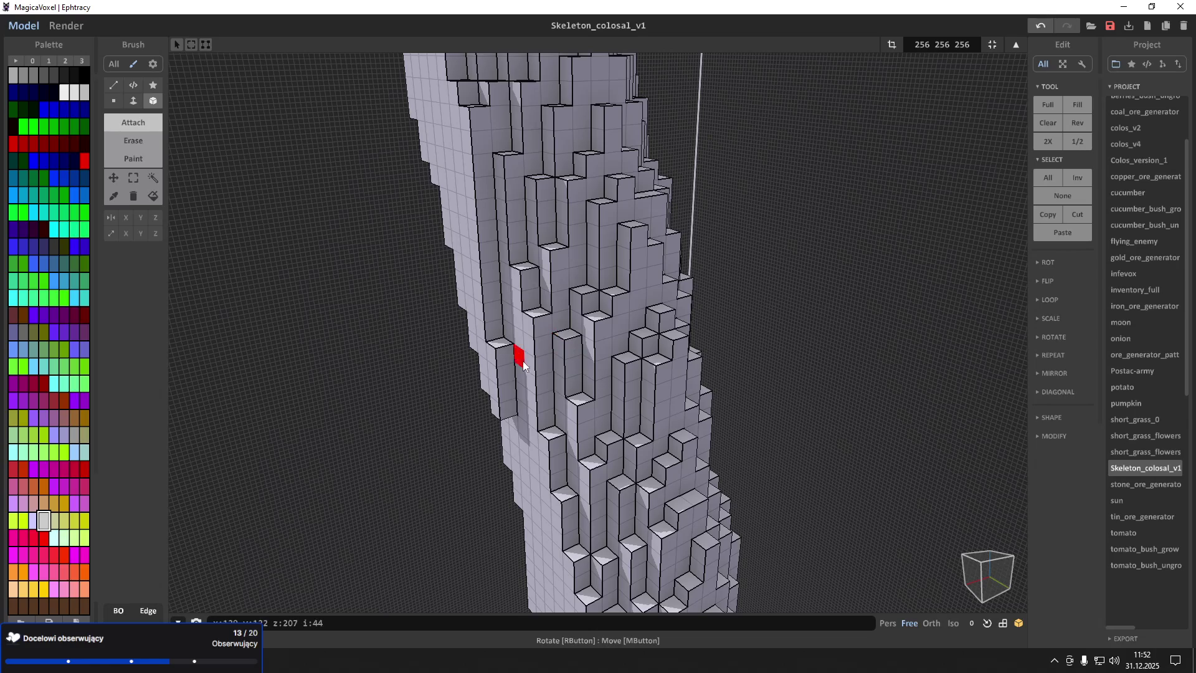
left_click(516, 387)
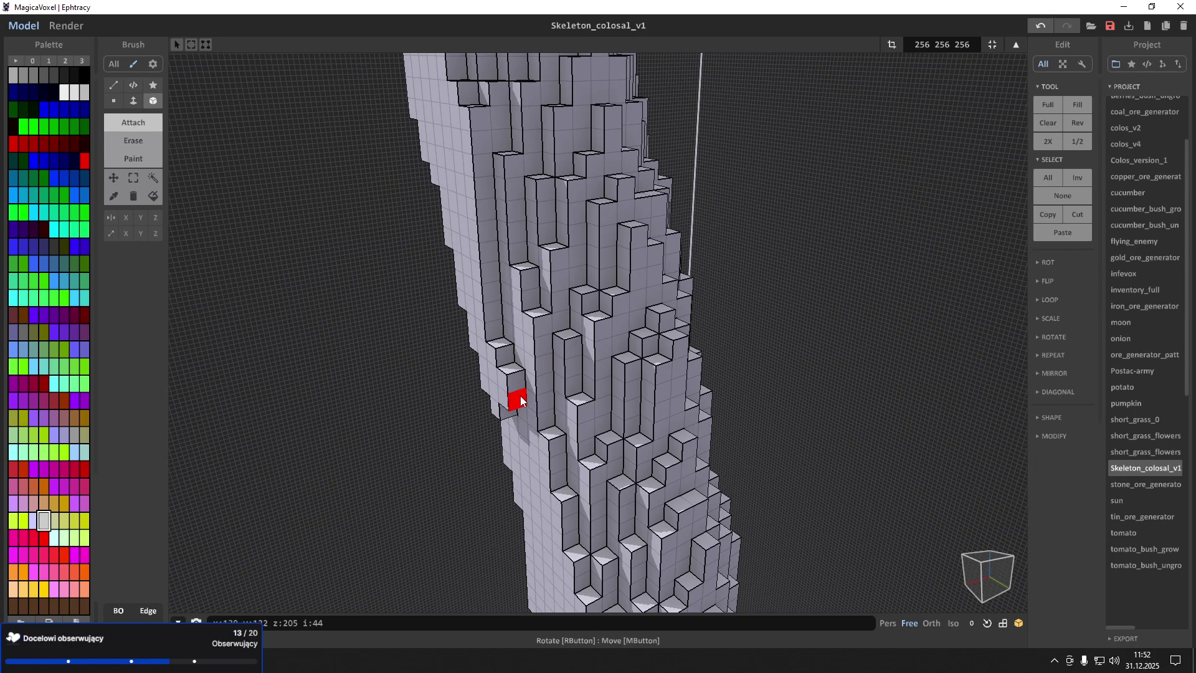
Add a voxel to raise the trunk's side ledge
scroll(534, 398, "up", 5)
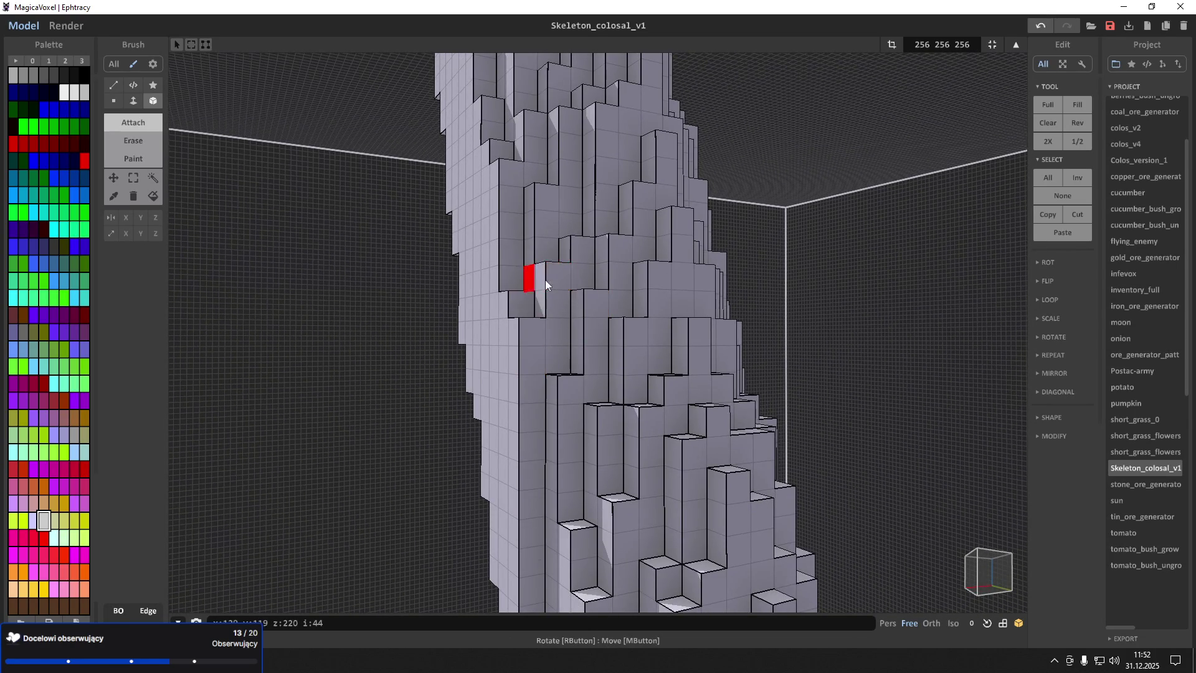
scroll(528, 282, "down", 6)
mouse_move(564, 316)
right_mouse_down()
mouse_move(594, 300)
mouse_move(585, 323)
right_mouse_up()
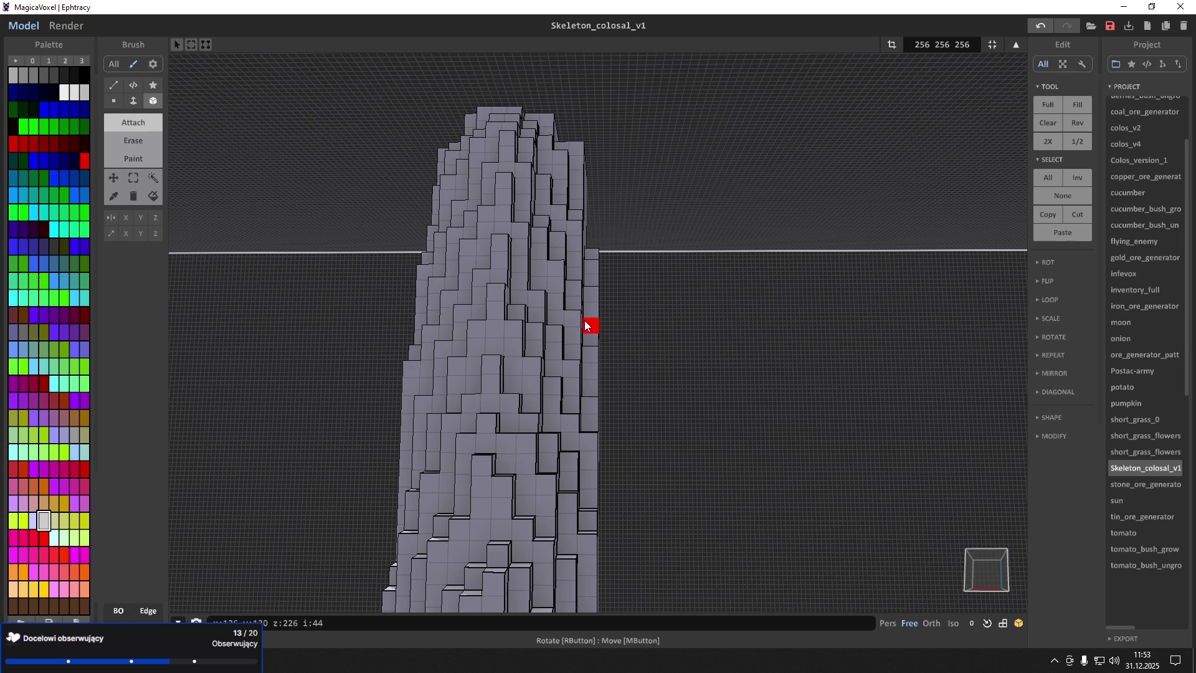
scroll(623, 333, "up", 5)
mouse_move(666, 347)
right_mouse_down()
mouse_move(686, 360)
mouse_move(721, 349)
mouse_move(552, 296)
right_mouse_up()
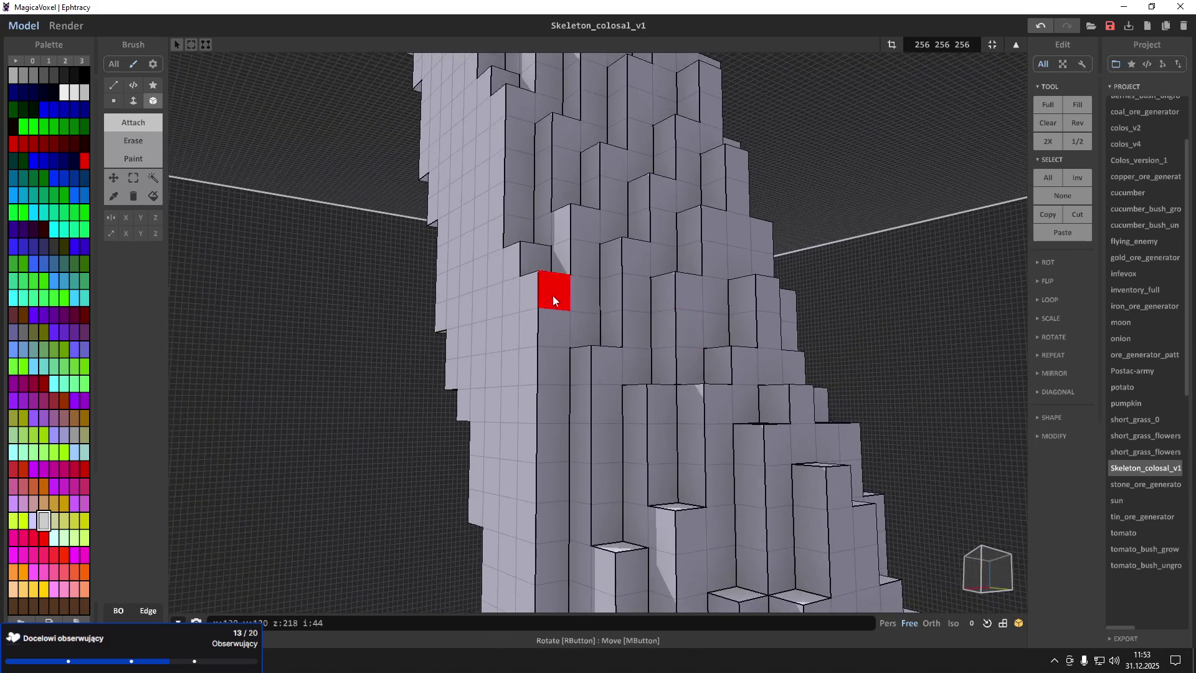
scroll(725, 417, "down", 4)
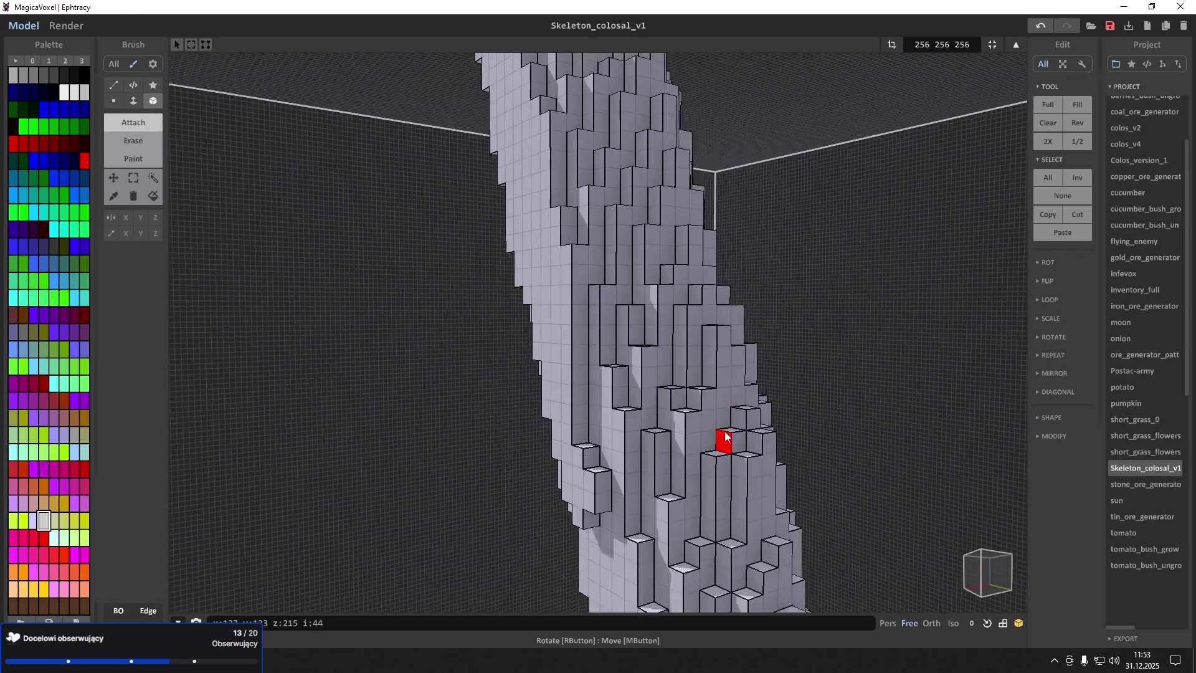
scroll(581, 342, "up", 4)
right_click_drag(589, 302, 709, 406)
scroll(645, 429, "up", 4)
scroll(648, 436, "down", 4)
mouse_move(651, 440)
right_mouse_down()
mouse_move(507, 373)
mouse_move(475, 341)
mouse_move(506, 289)
mouse_move(588, 262)
mouse_move(457, 300)
mouse_move(396, 373)
right_mouse_up()
scroll(498, 368, "up", 2)
left_click(384, 352)
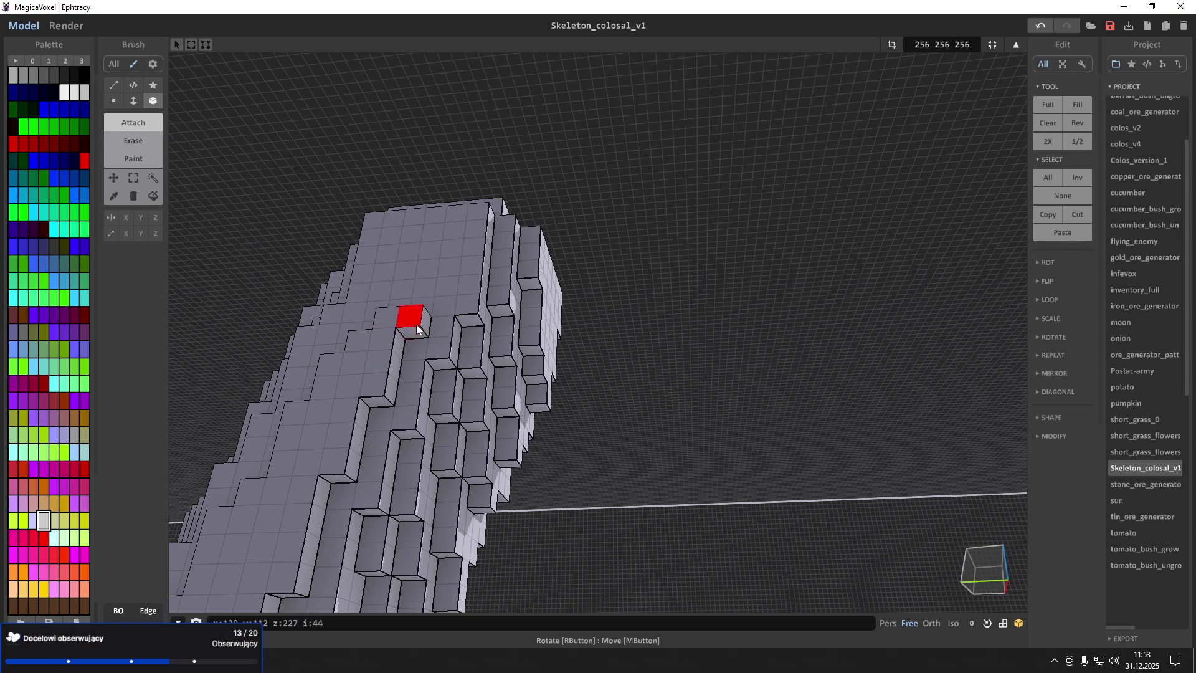
Orbit around the tower to review the added voxels
mouse_move(470, 308)
right_mouse_down()
mouse_move(602, 314)
mouse_move(535, 372)
right_mouse_up()
scroll(536, 372, "up", 10)
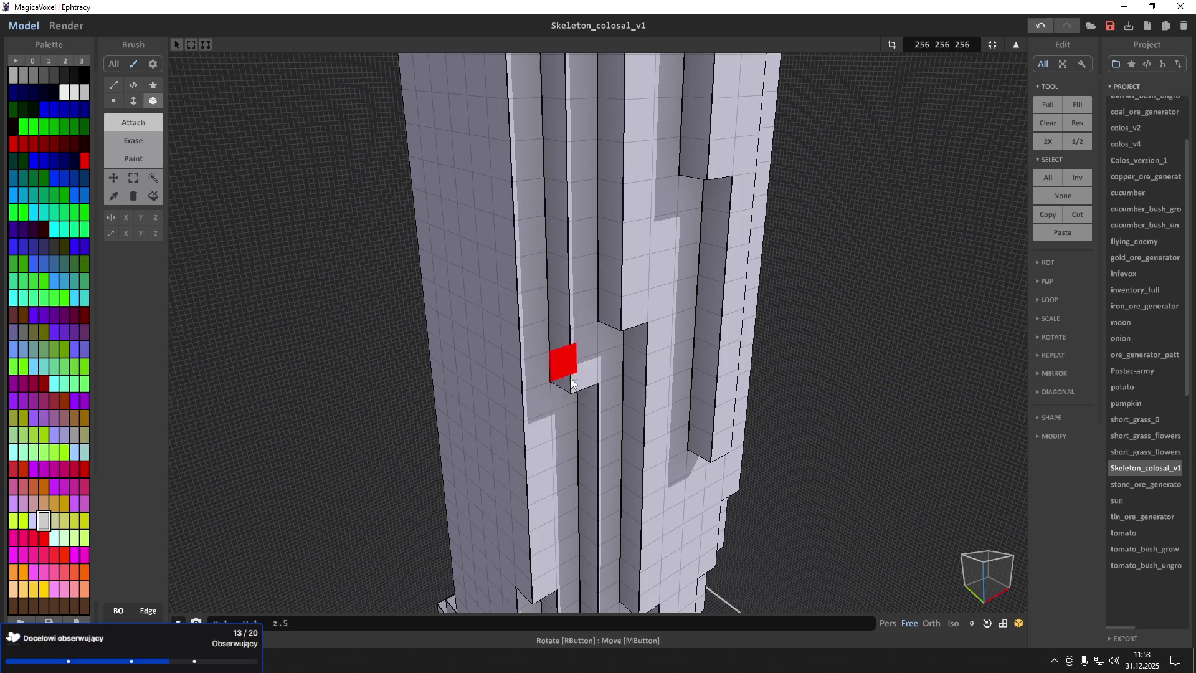
mouse_move(608, 330)
right_mouse_down()
mouse_move(483, 321)
mouse_move(488, 402)
right_mouse_up()
mouse_move(491, 361)
right_mouse_down()
mouse_move(514, 343)
mouse_move(530, 372)
mouse_move(532, 344)
mouse_move(517, 352)
mouse_move(533, 328)
mouse_move(489, 297)
mouse_move(515, 392)
mouse_move(613, 494)
mouse_move(644, 434)
mouse_move(715, 454)
mouse_move(750, 443)
mouse_move(786, 462)
mouse_move(774, 480)
mouse_move(865, 416)
mouse_move(897, 414)
mouse_move(877, 396)
mouse_move(865, 406)
right_mouse_up()
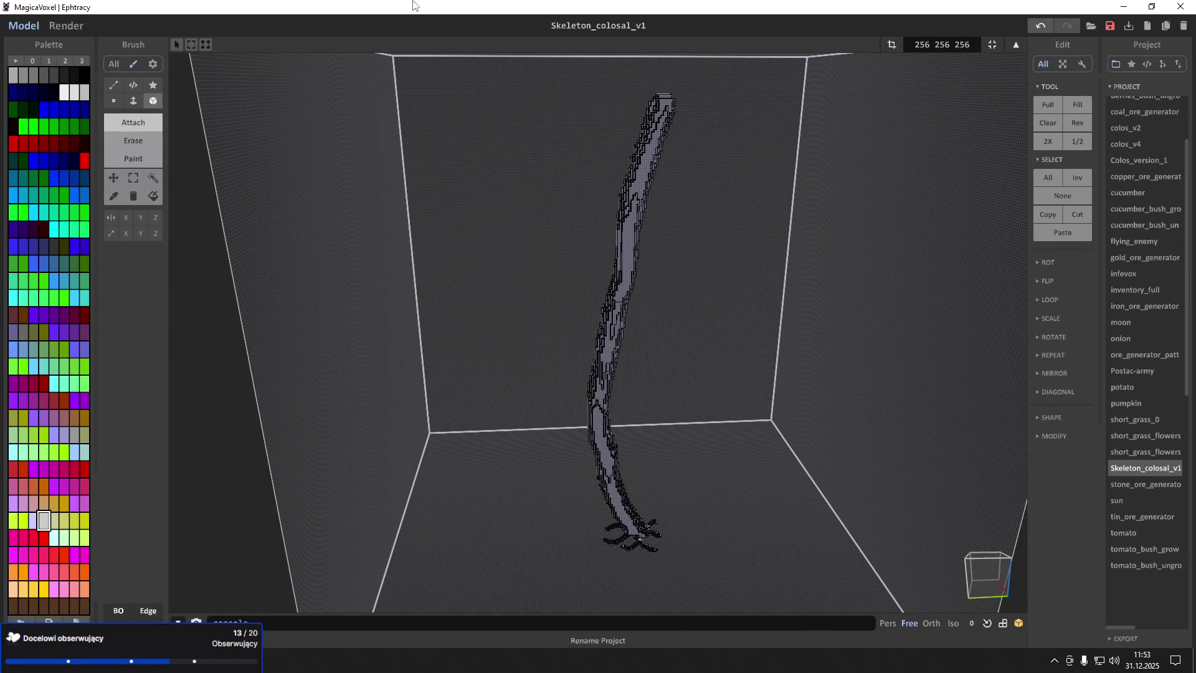
left_click(66, 28)
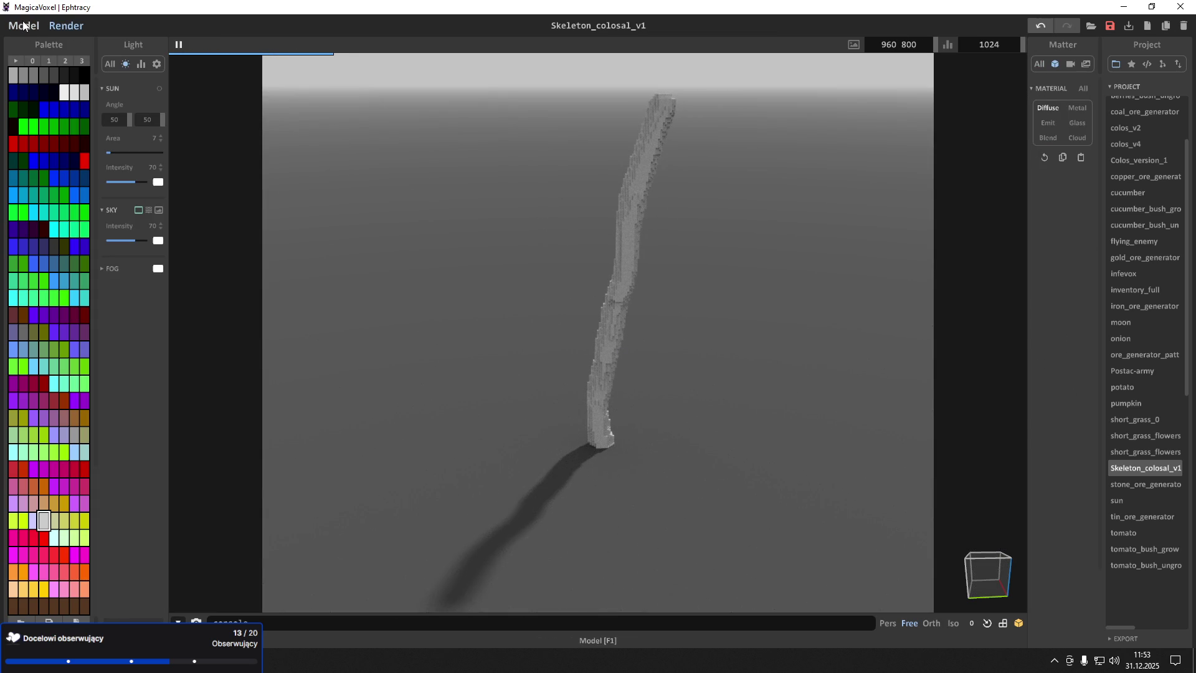
left_click(24, 26)
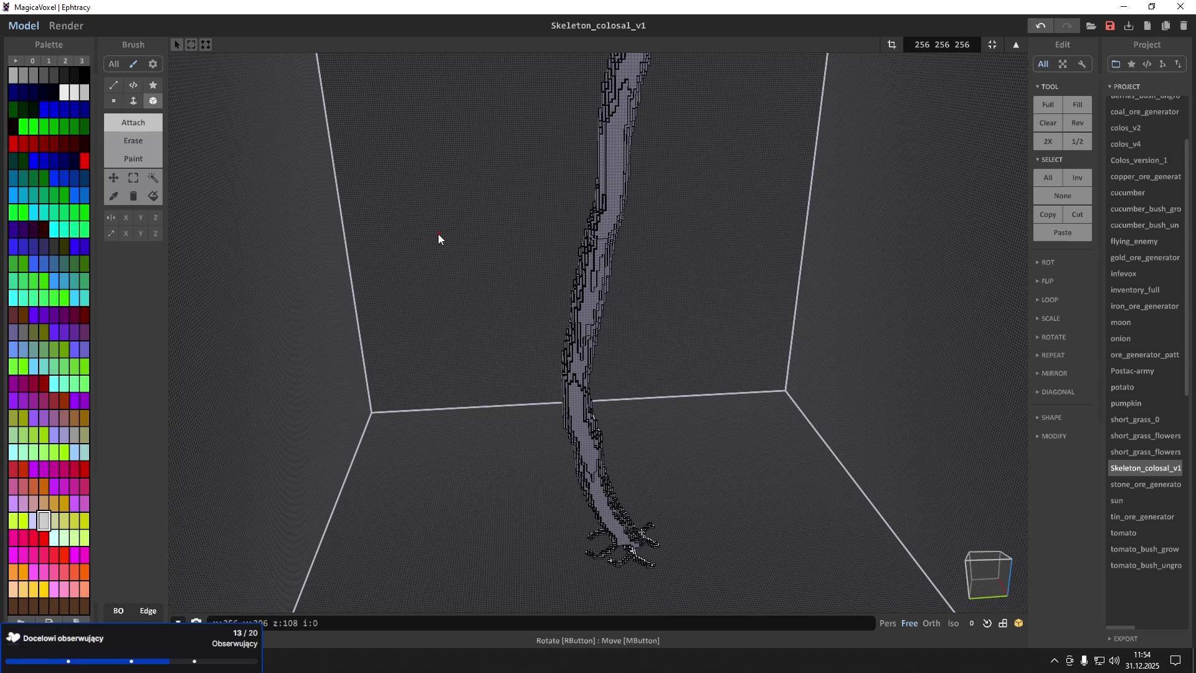
right_click_drag(469, 289, 464, 307)
Orbit and zoom to face the trunk's ridged surface head-on
scroll(461, 310, "up", 10)
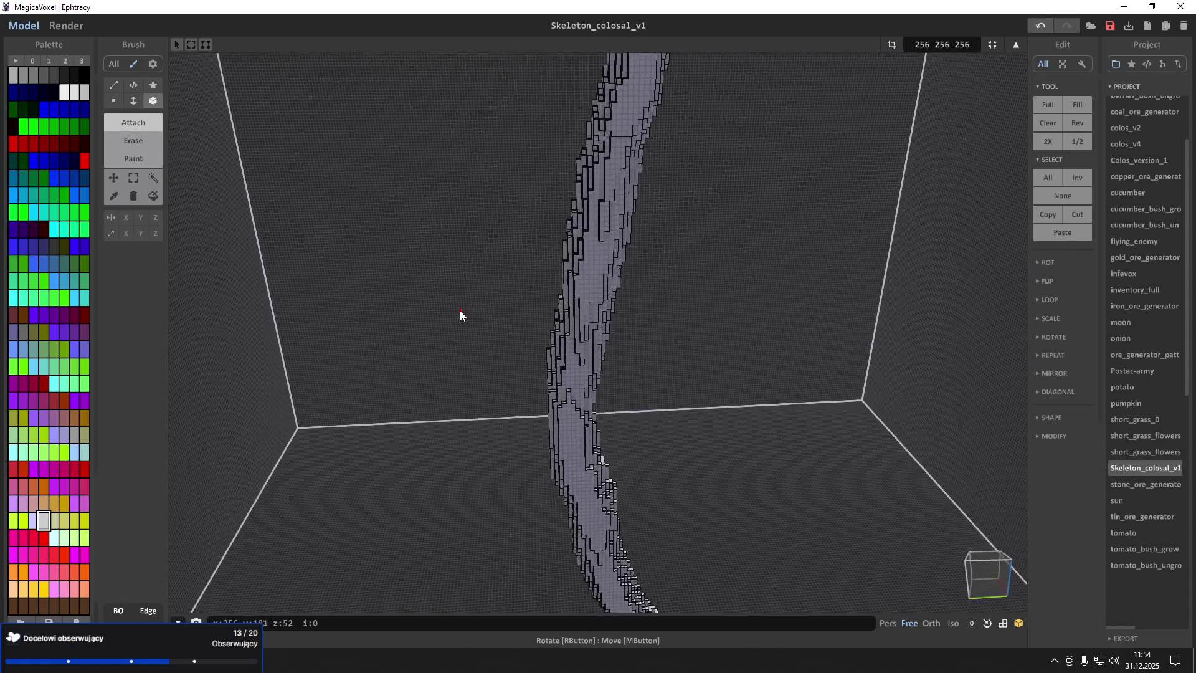
scroll(452, 310, "up", 5)
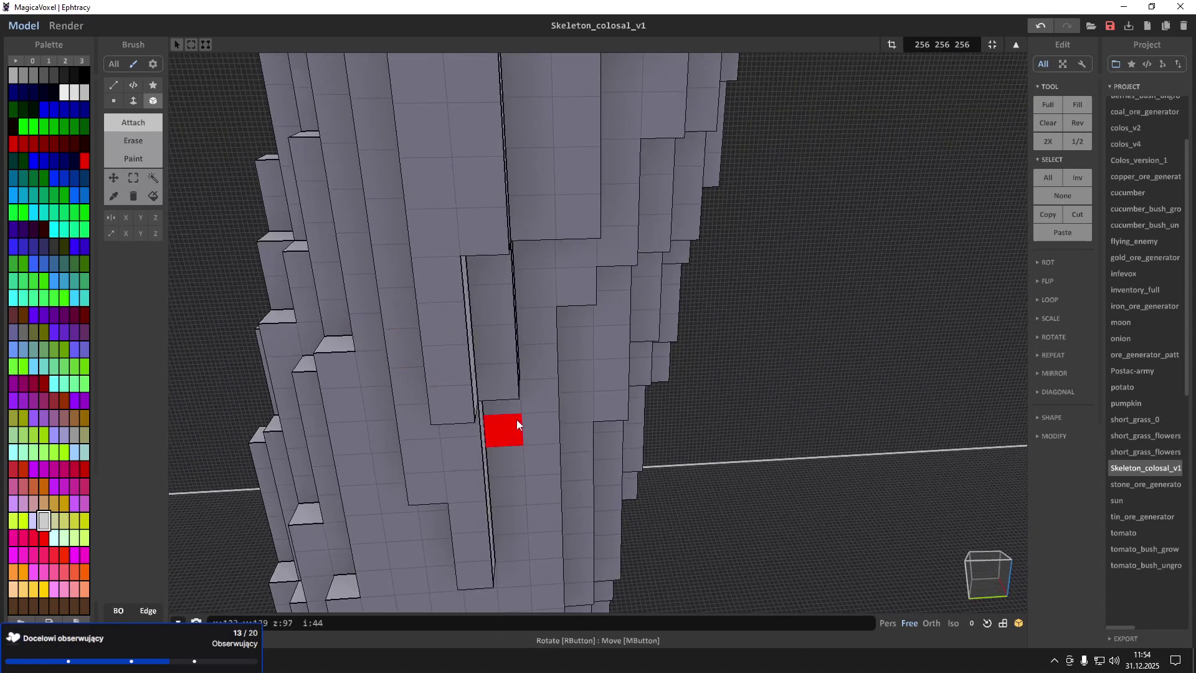
mouse_move(568, 396)
right_mouse_down()
mouse_move(462, 376)
mouse_move(491, 299)
mouse_move(702, 337)
mouse_move(690, 324)
mouse_move(695, 336)
mouse_move(645, 358)
mouse_move(559, 345)
mouse_move(531, 336)
mouse_move(547, 332)
mouse_move(531, 334)
mouse_move(538, 292)
mouse_move(662, 378)
mouse_move(568, 368)
right_mouse_up()
mouse_move(582, 419)
right_mouse_down()
mouse_move(699, 453)
mouse_move(747, 432)
mouse_move(770, 440)
mouse_move(746, 474)
mouse_move(600, 442)
mouse_move(502, 486)
mouse_move(411, 372)
right_mouse_up()
scroll(771, 440, "up", 5)
scroll(746, 474, "down", 5)
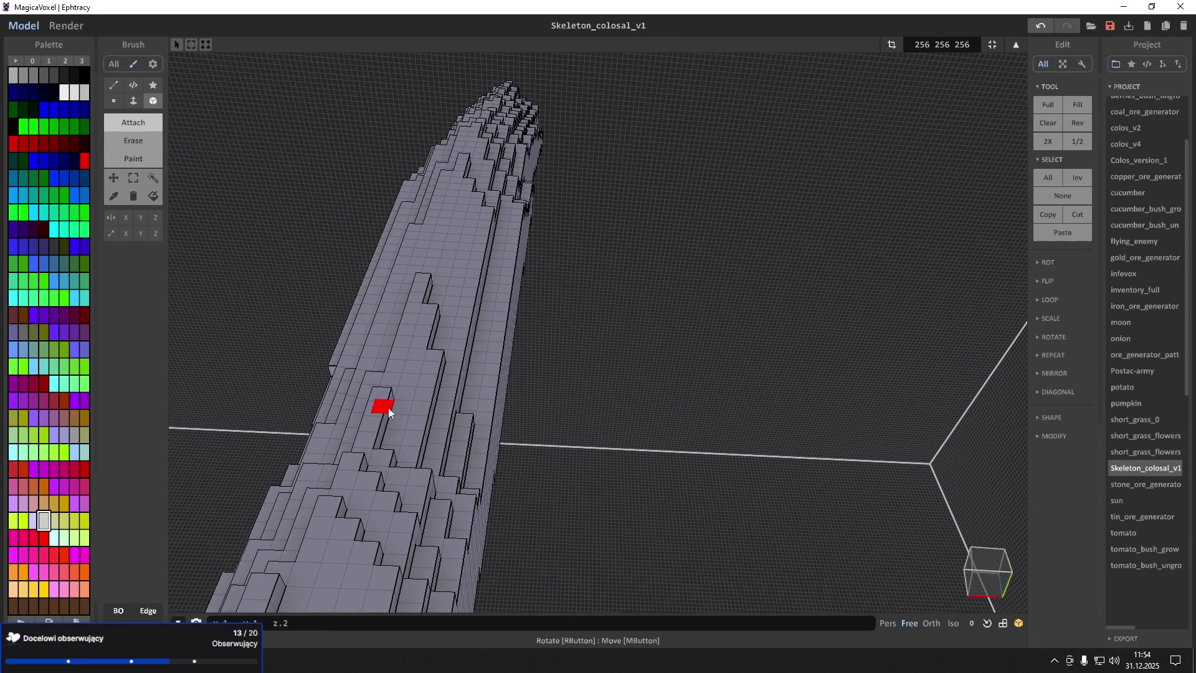
right_click_drag(390, 413, 398, 406)
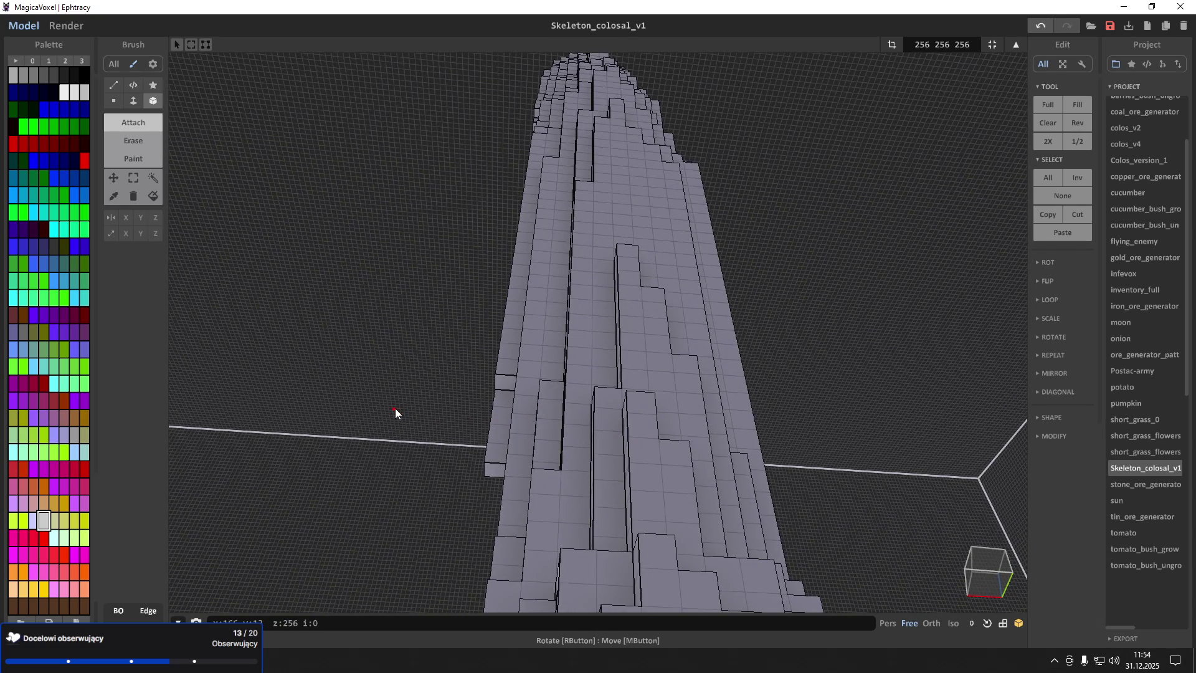
scroll(462, 414, "up", 5)
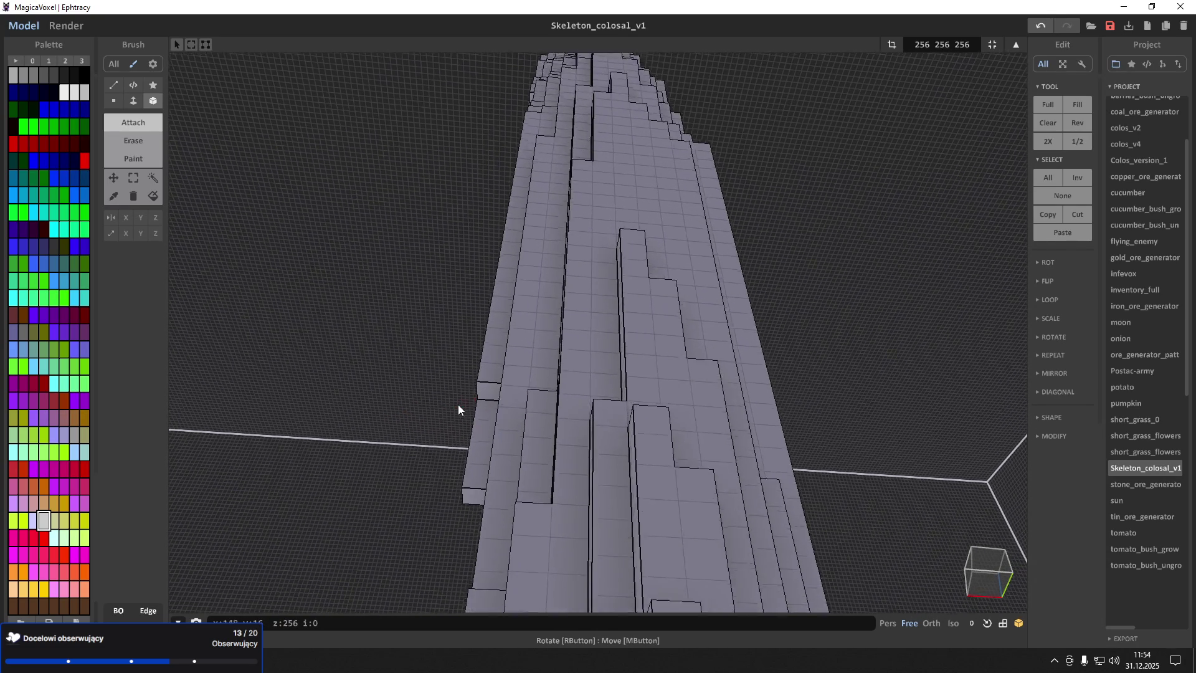
right_click_drag(623, 451, 607, 451)
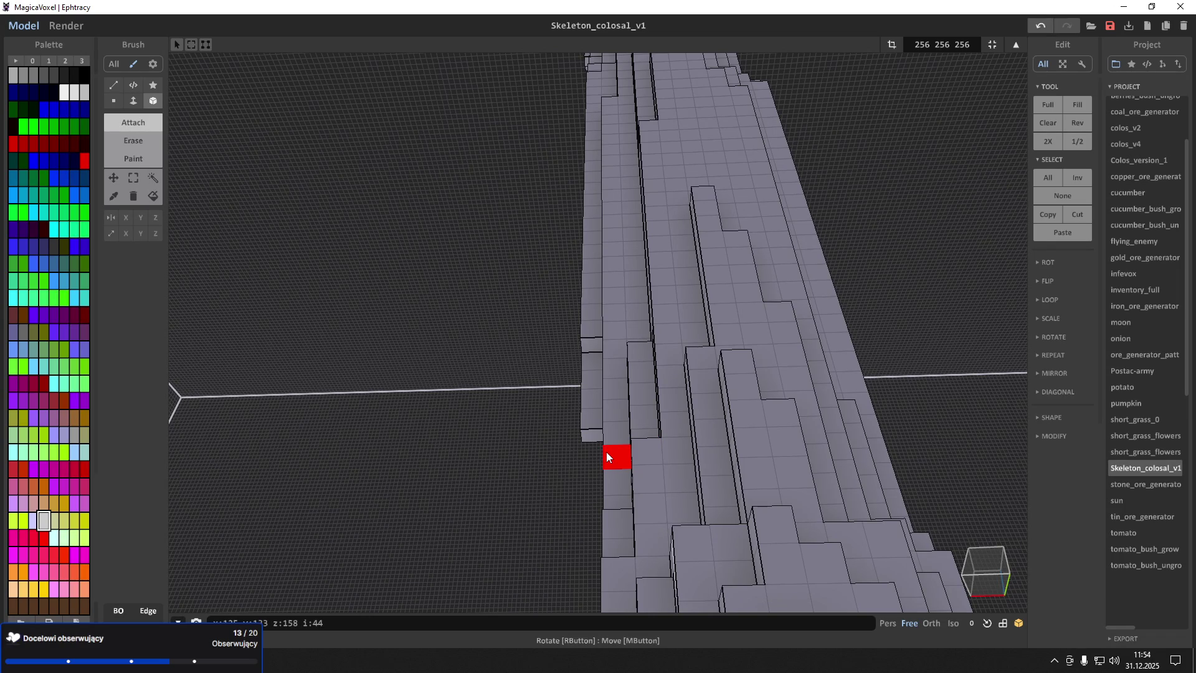
scroll(619, 406, "up", 5)
mouse_move(607, 451)
right_mouse_down()
mouse_move(632, 396)
mouse_move(622, 474)
mouse_move(574, 472)
mouse_move(611, 325)
right_mouse_up()
Look down on the trunk from above, then swing to a side-on view over the grid
scroll(622, 475, "down", 5)
scroll(572, 465, "up", 3)
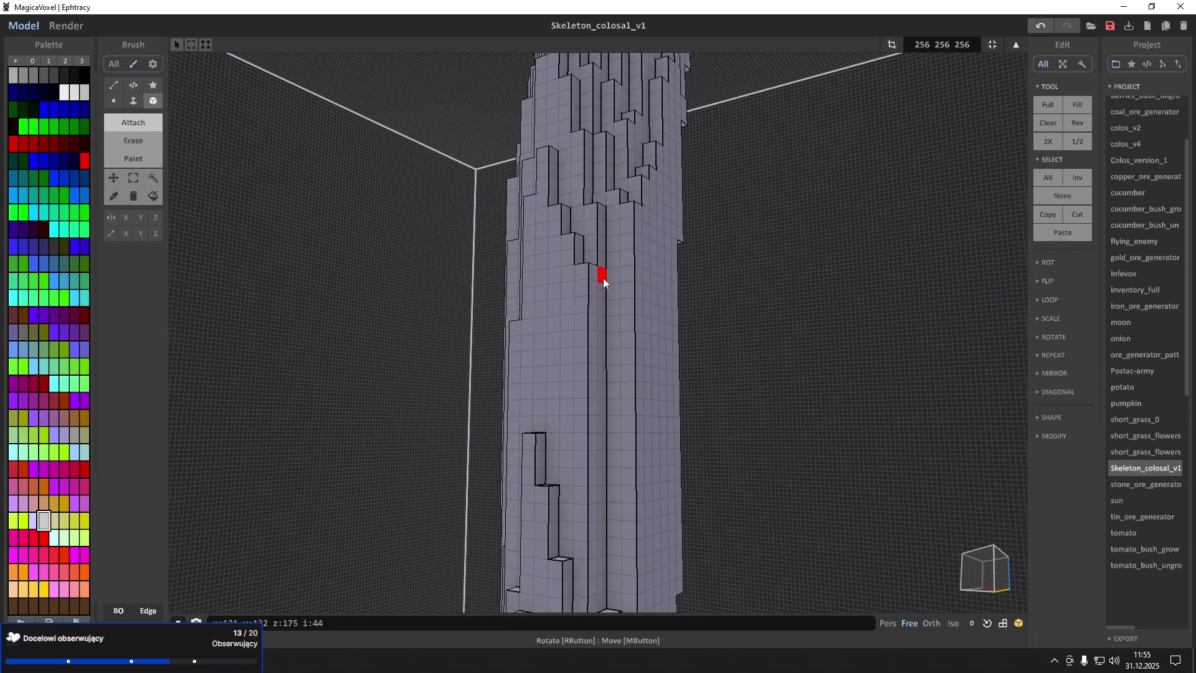
right_click_drag(599, 320, 615, 320)
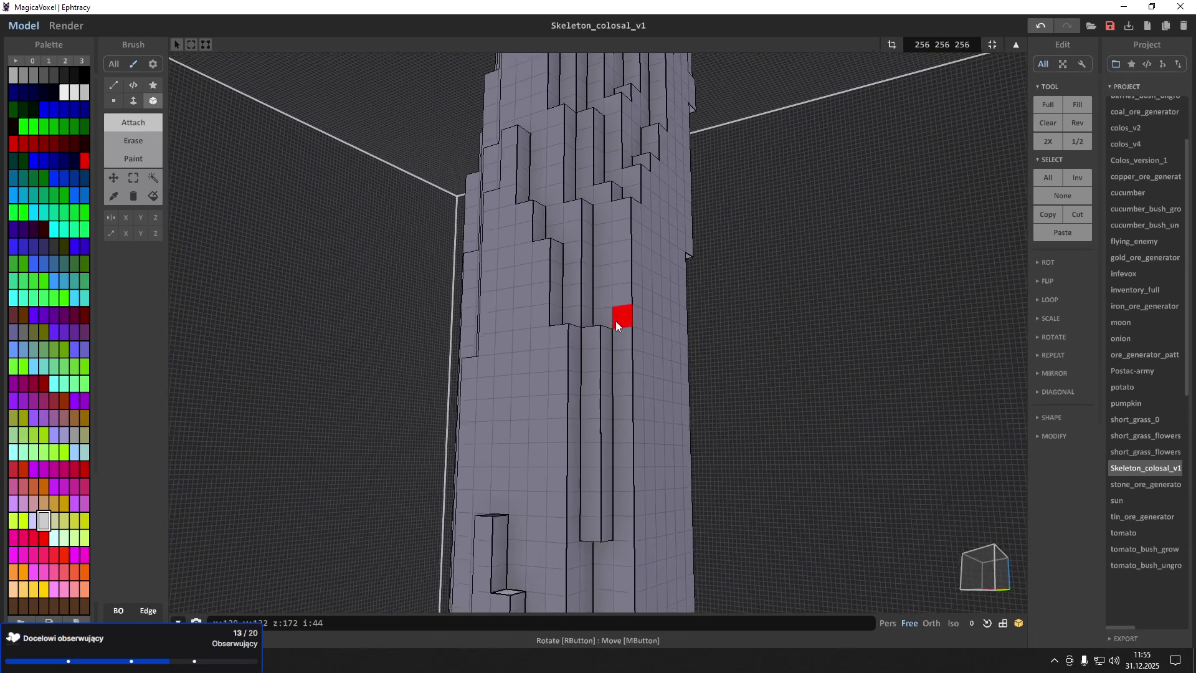
scroll(599, 379, "up", 2)
mouse_move(592, 390)
right_mouse_down()
mouse_move(547, 381)
mouse_move(550, 394)
mouse_move(568, 347)
right_mouse_up()
scroll(515, 360, "up", 3)
scroll(516, 360, "down", 3)
mouse_move(497, 372)
right_mouse_down()
mouse_move(518, 401)
mouse_move(559, 420)
right_mouse_up()
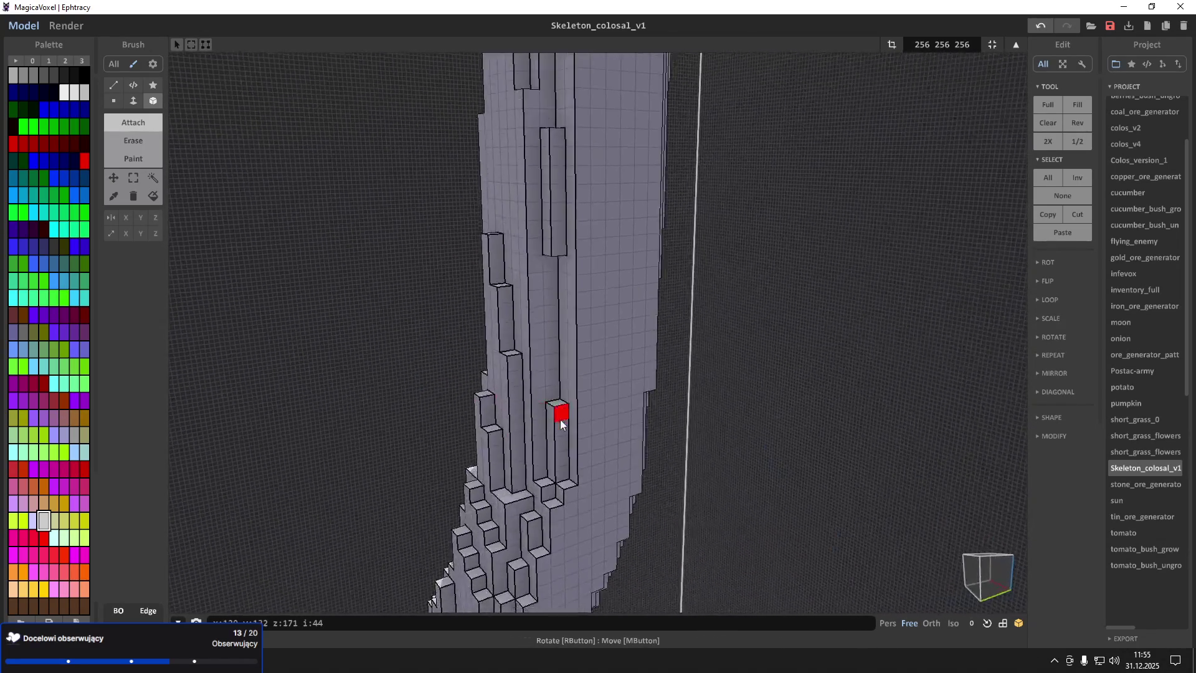
scroll(567, 417, "up", 5)
scroll(564, 361, "down", 5)
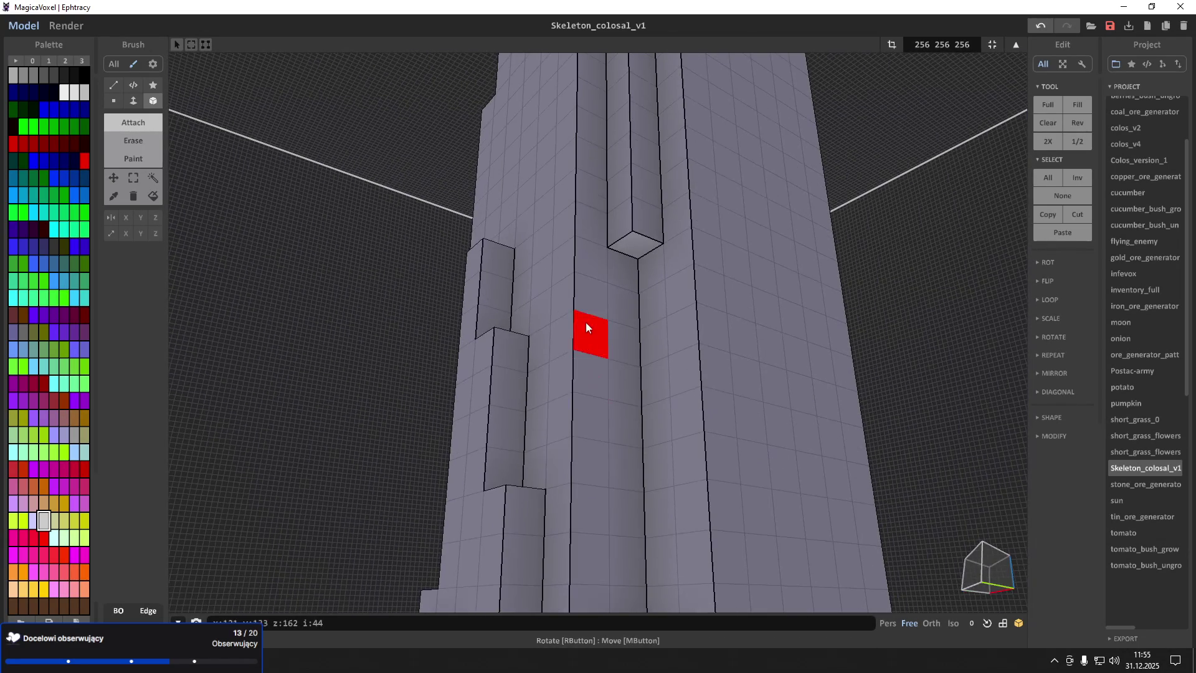
mouse_move(569, 439)
right_mouse_down()
mouse_move(592, 346)
mouse_move(652, 355)
mouse_move(702, 336)
right_mouse_up()
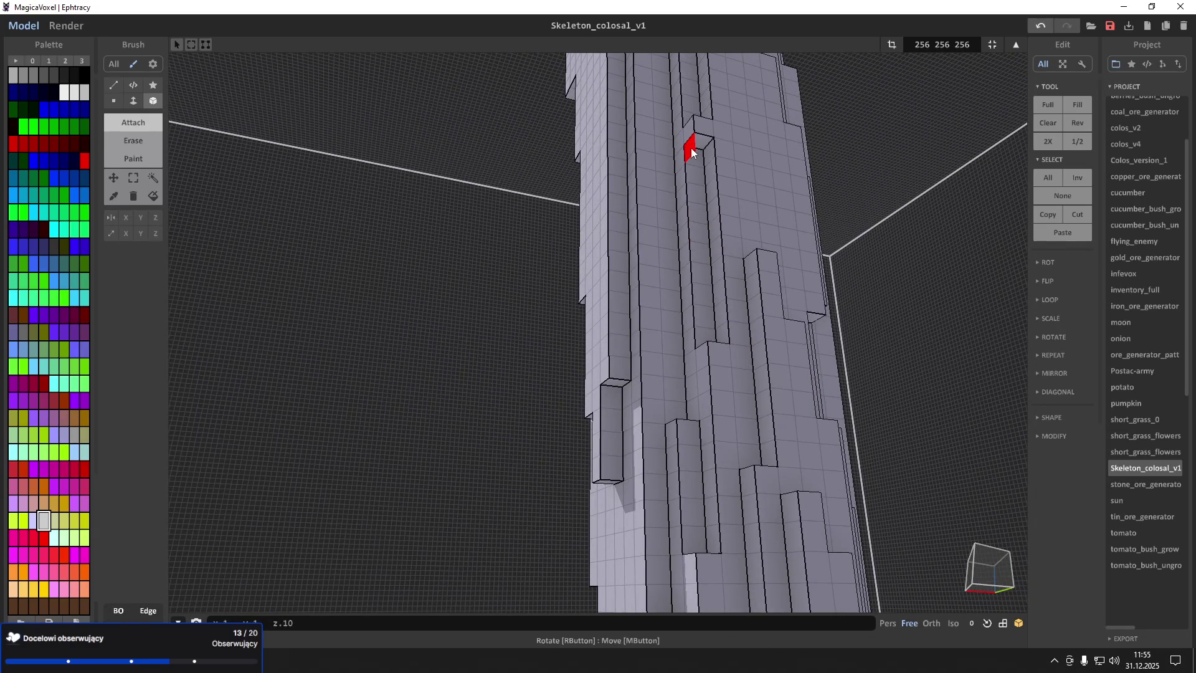
right_click_drag(695, 141, 689, 125)
Undo the last edit to the trunk with Ctrl+Z
key("ctrl+z")
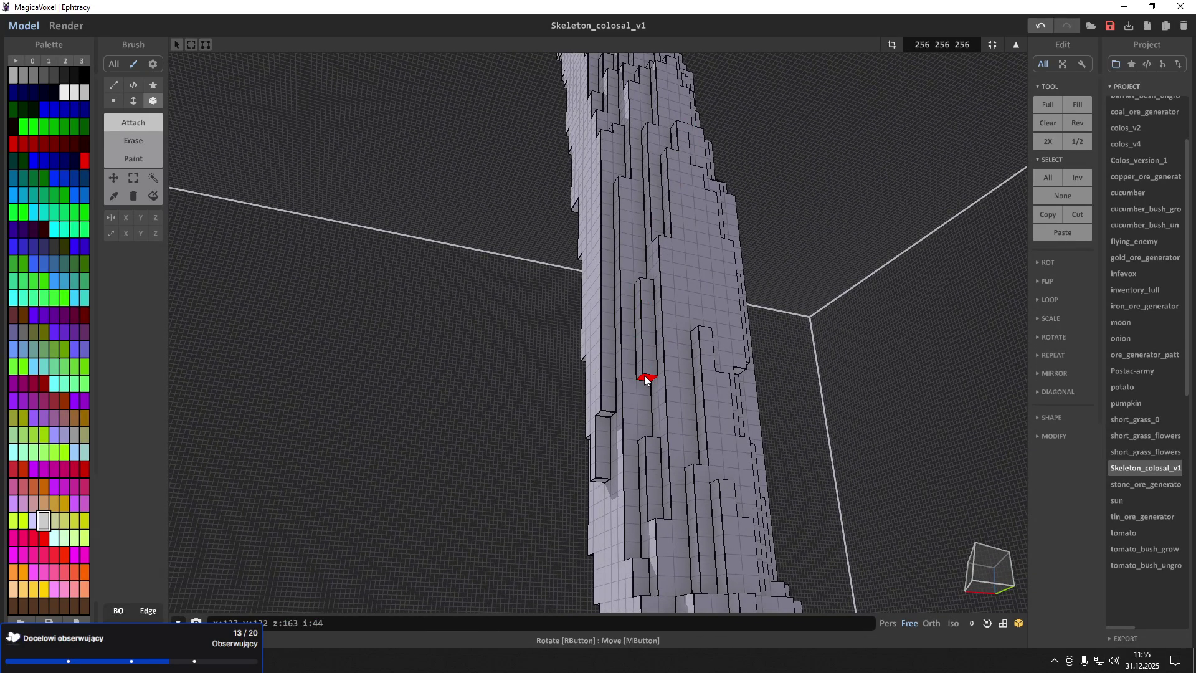
mouse_move(645, 378)
right_mouse_down()
mouse_move(649, 315)
mouse_move(632, 277)
mouse_move(629, 424)
mouse_move(599, 376)
mouse_move(617, 308)
mouse_move(545, 293)
mouse_move(559, 342)
right_mouse_up()
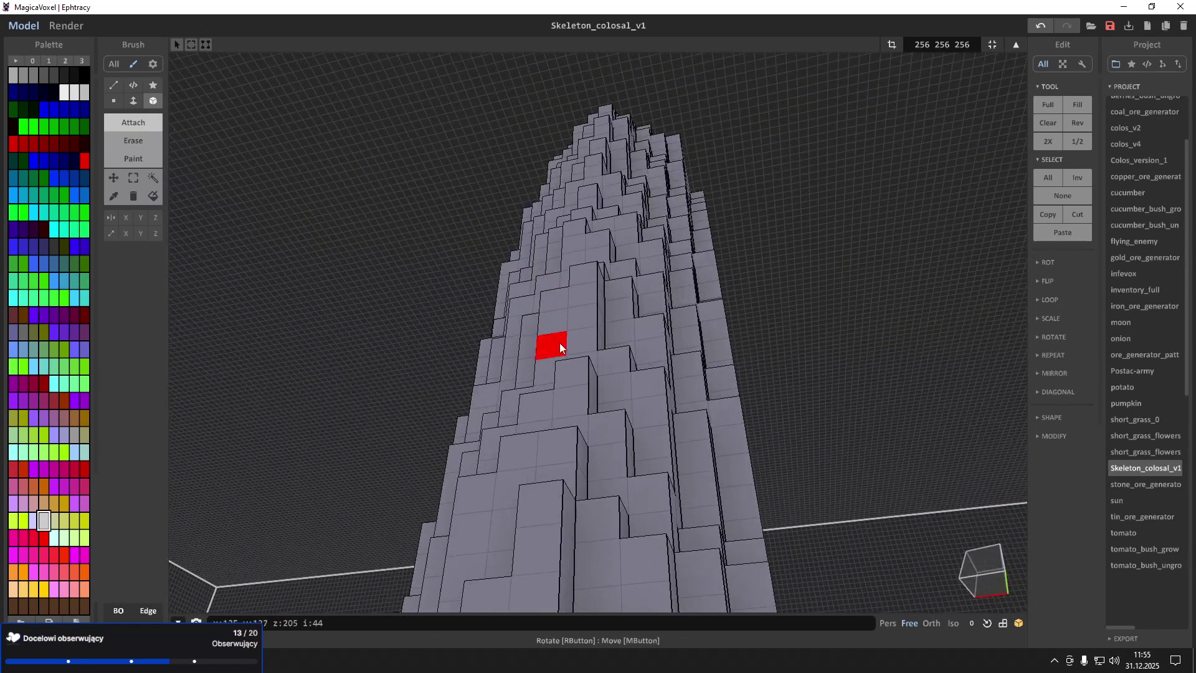
scroll(579, 354, "down", 8)
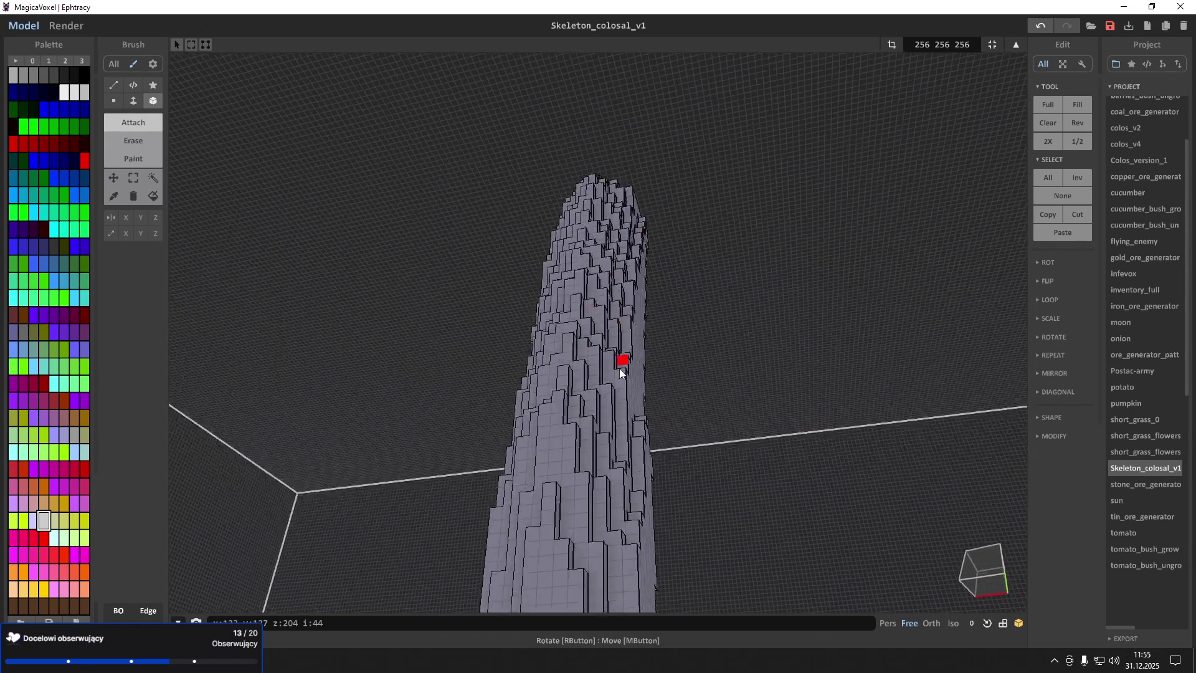
scroll(581, 395, "down", 10)
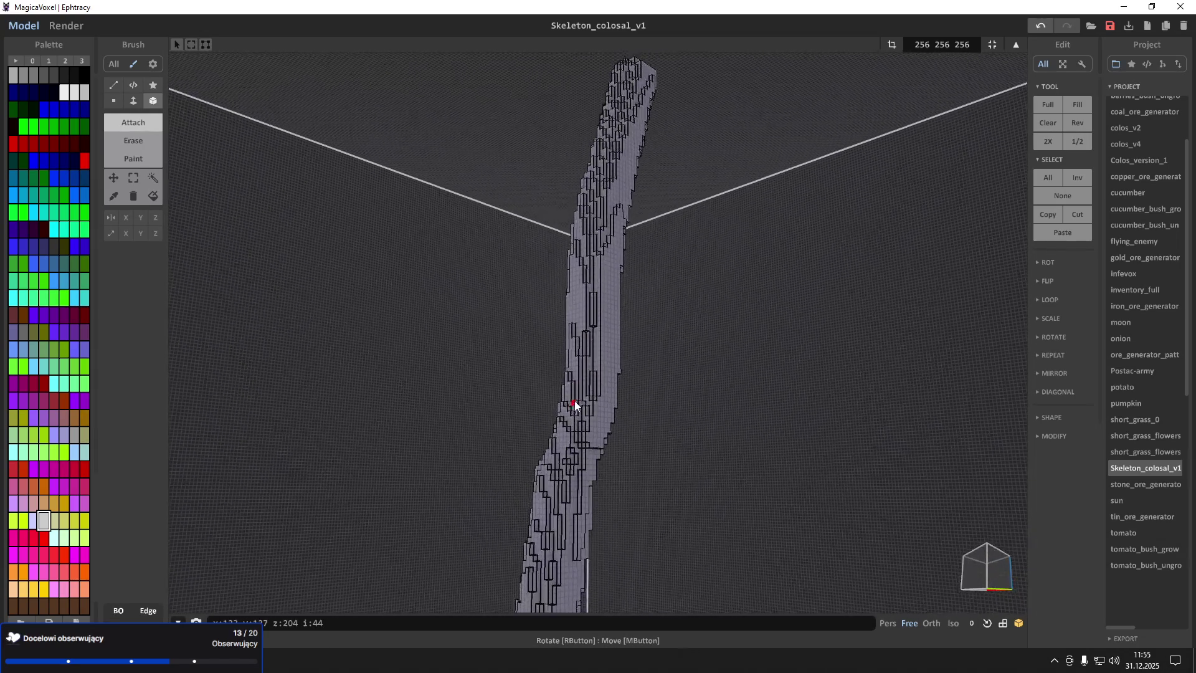
Hide the voxel edge outlines and turn on shadow display with Ctrl+W
mouse_move(588, 299)
right_mouse_down()
mouse_move(596, 371)
mouse_move(572, 424)
mouse_move(529, 430)
right_mouse_up()
scroll(593, 371, "up", 5)
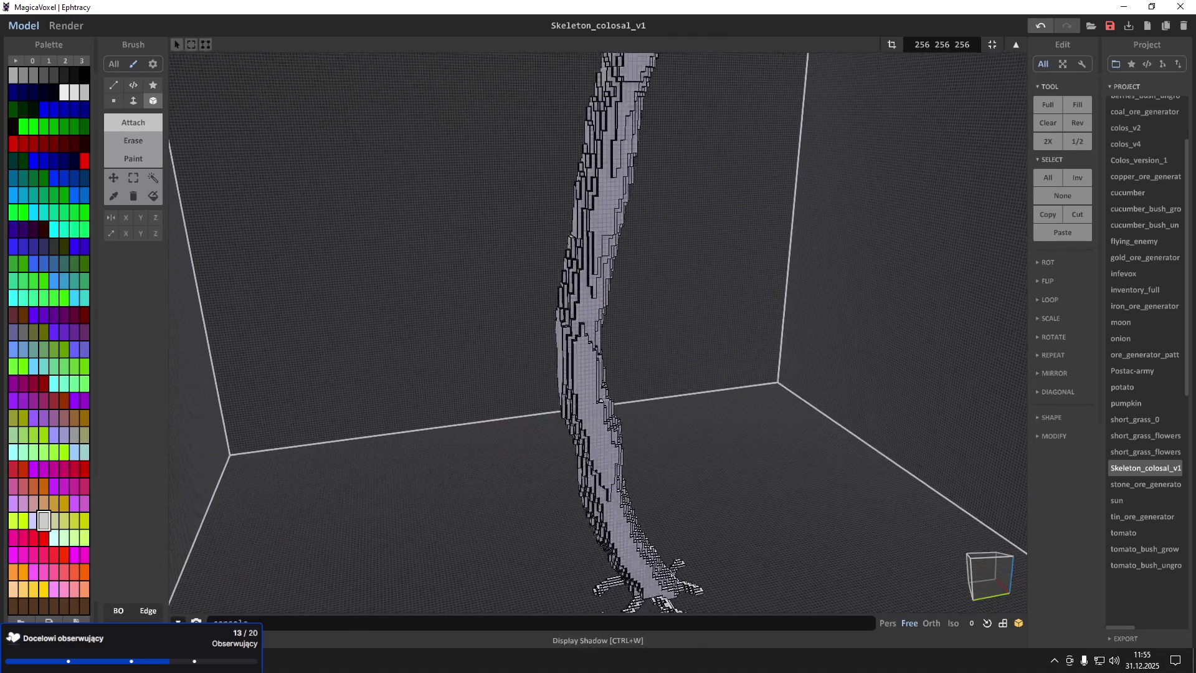
left_click(141, 611)
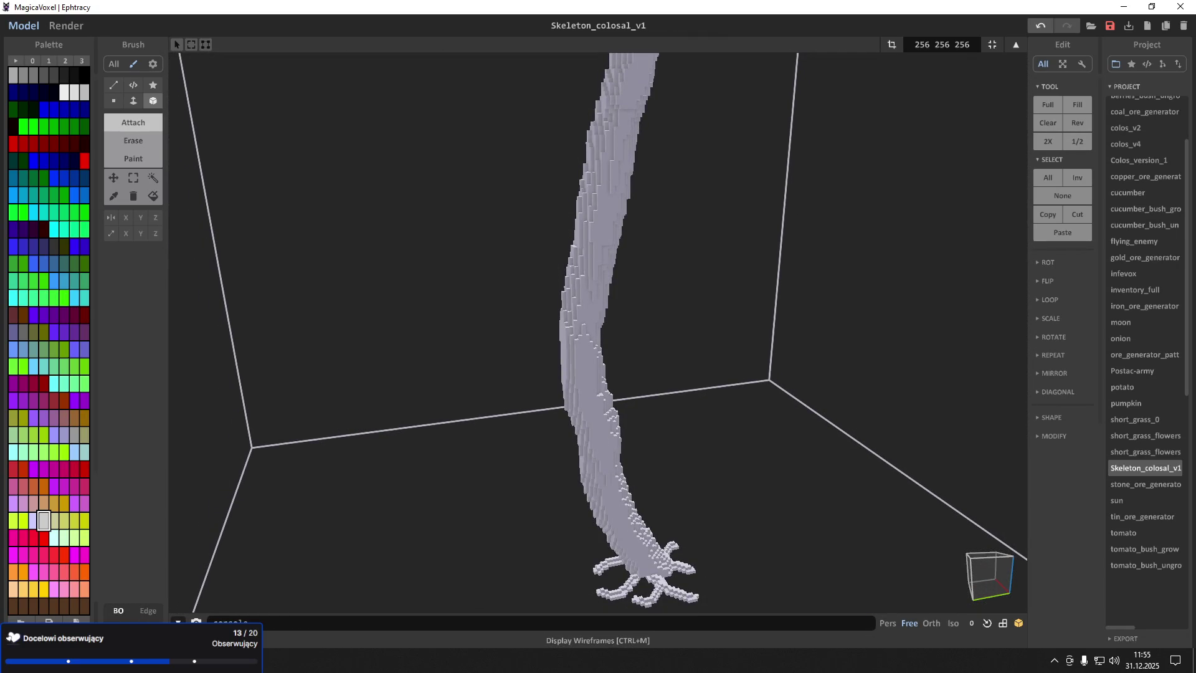
key("ctrl+w")
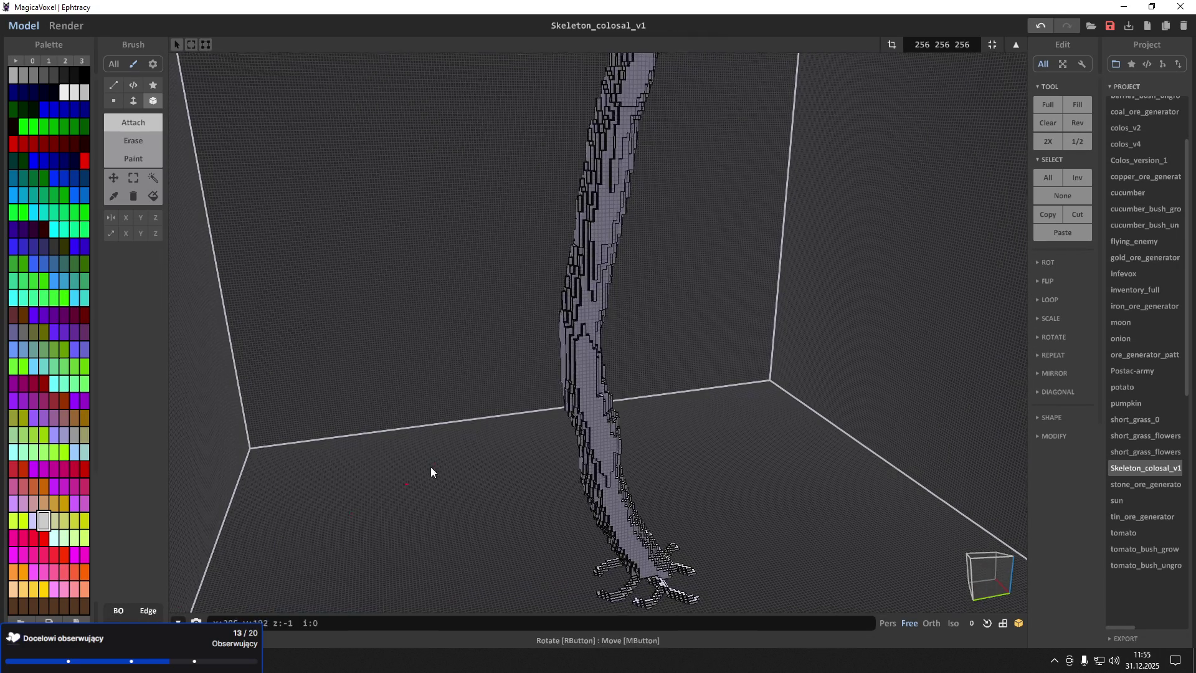
Orbit down to bring the trunk's clawed feet into view
scroll(431, 439, "up", 6)
scroll(382, 446, "down", 5)
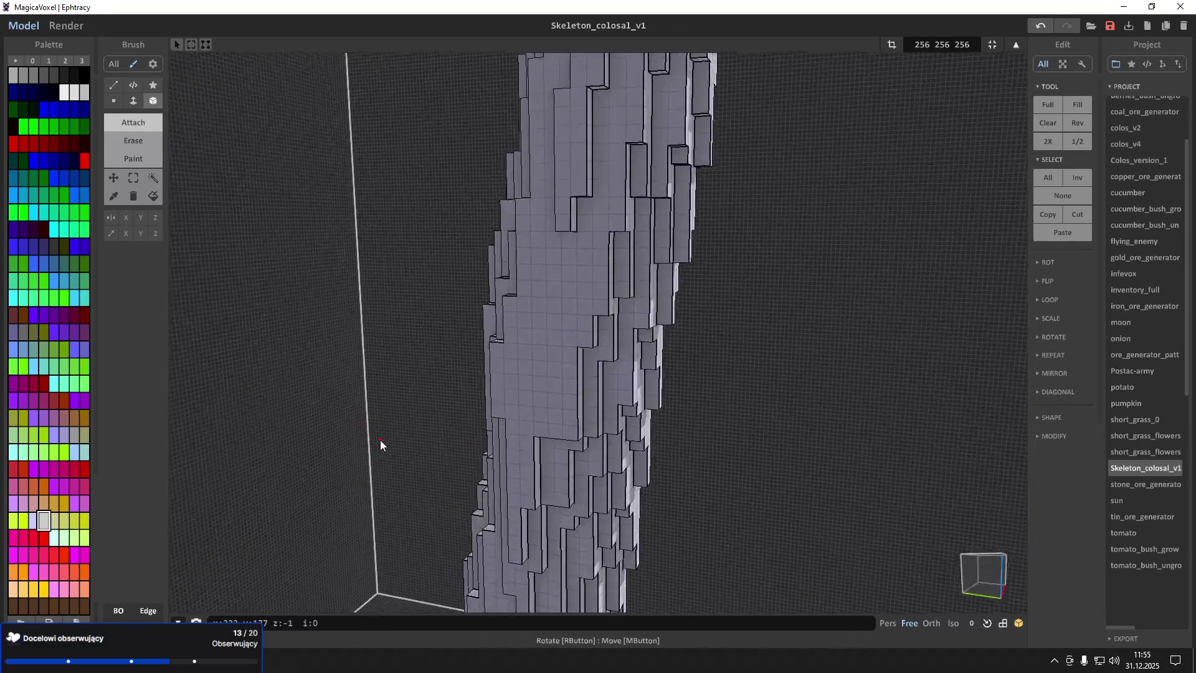
right_click_drag(424, 478, 703, 465)
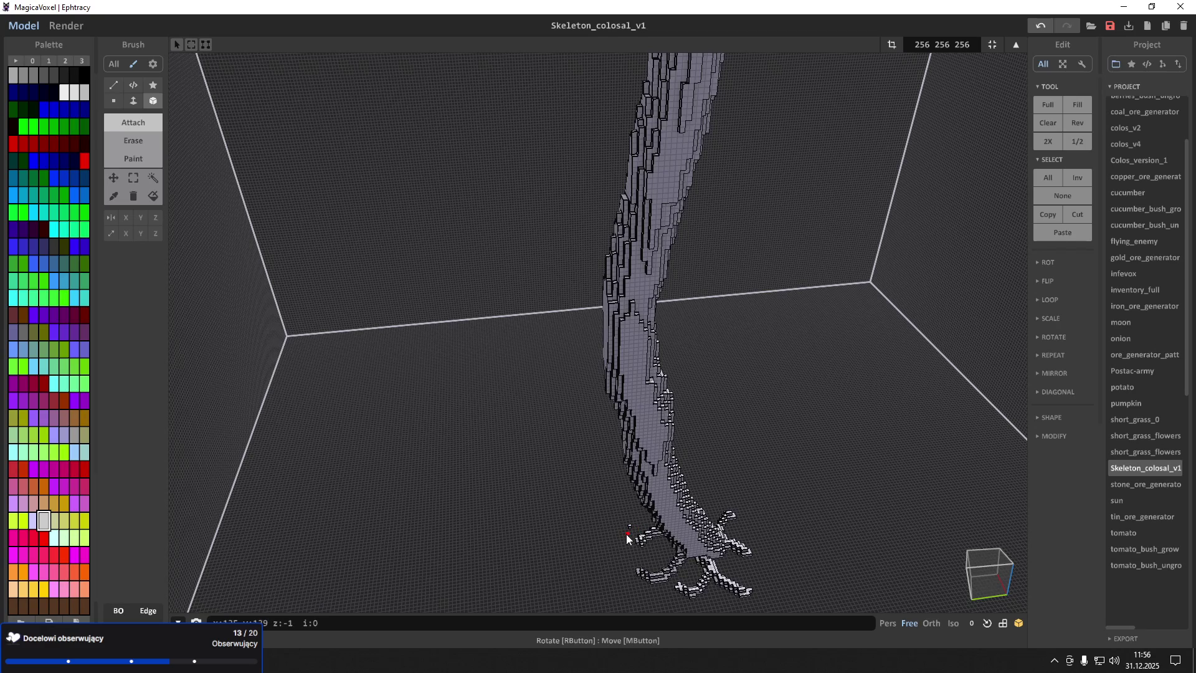
mouse_move(627, 538)
right_mouse_down()
mouse_move(693, 471)
mouse_move(672, 473)
mouse_move(671, 491)
right_mouse_up()
scroll(672, 490, "up", 5)
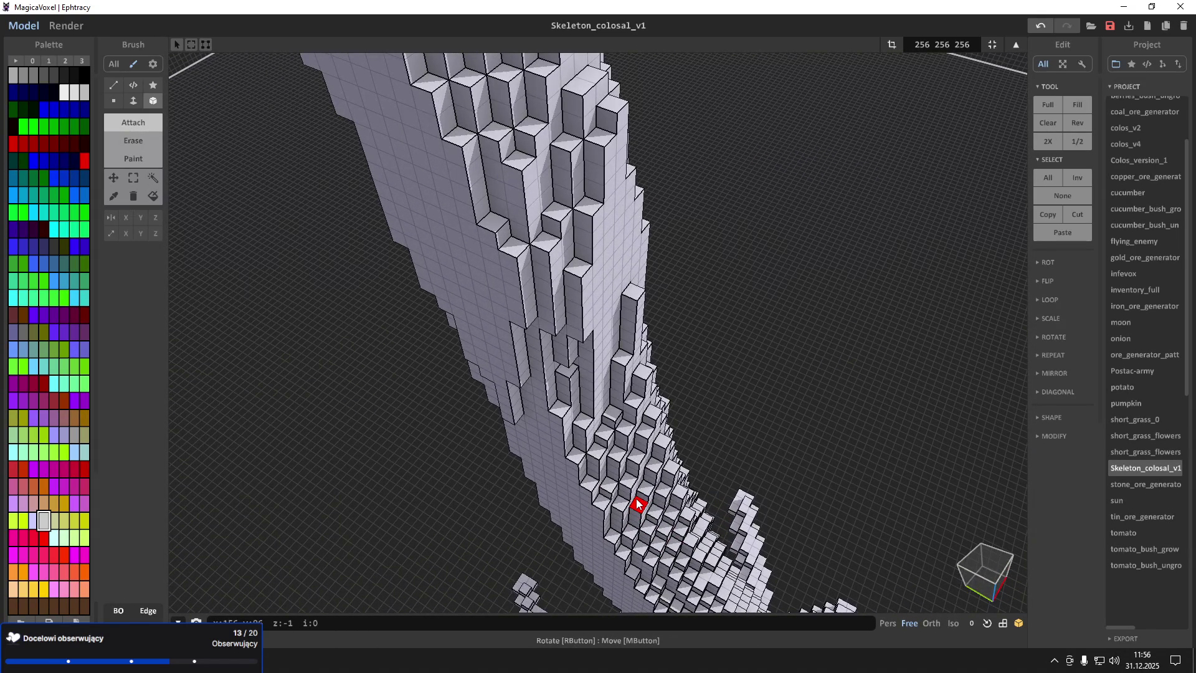
mouse_move(638, 503)
right_mouse_down()
mouse_move(647, 493)
mouse_move(568, 491)
mouse_move(485, 435)
mouse_move(459, 441)
mouse_move(496, 379)
mouse_move(491, 368)
mouse_move(487, 409)
right_mouse_up()
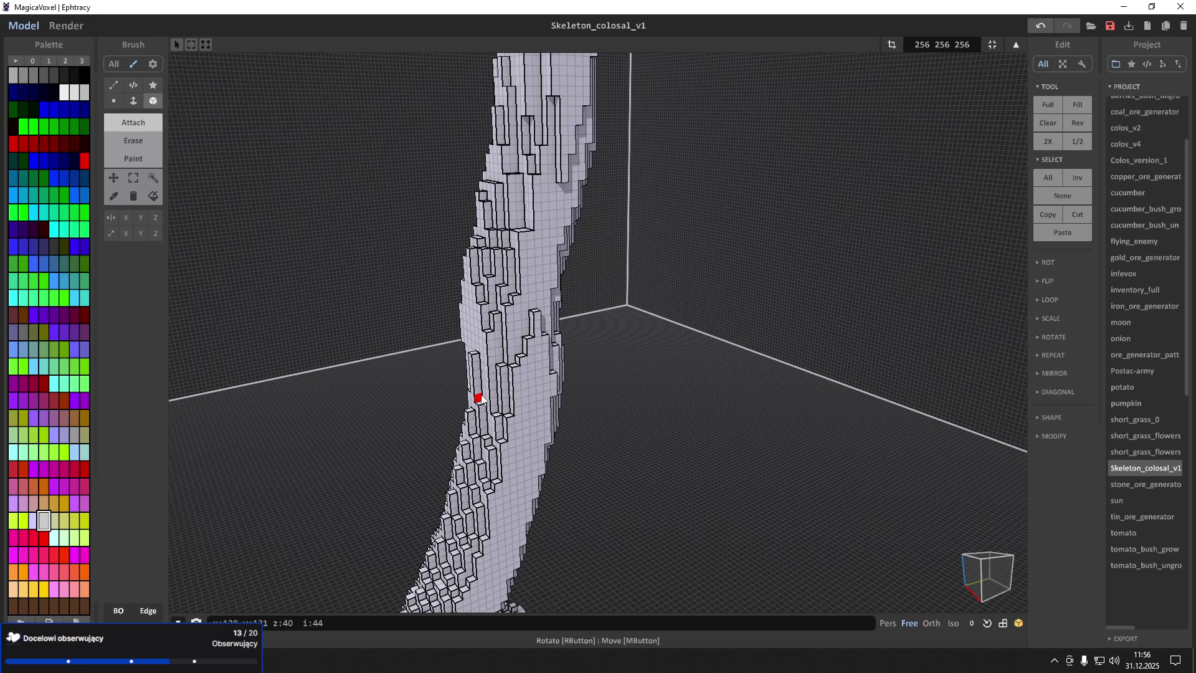
scroll(526, 354, "up", 5)
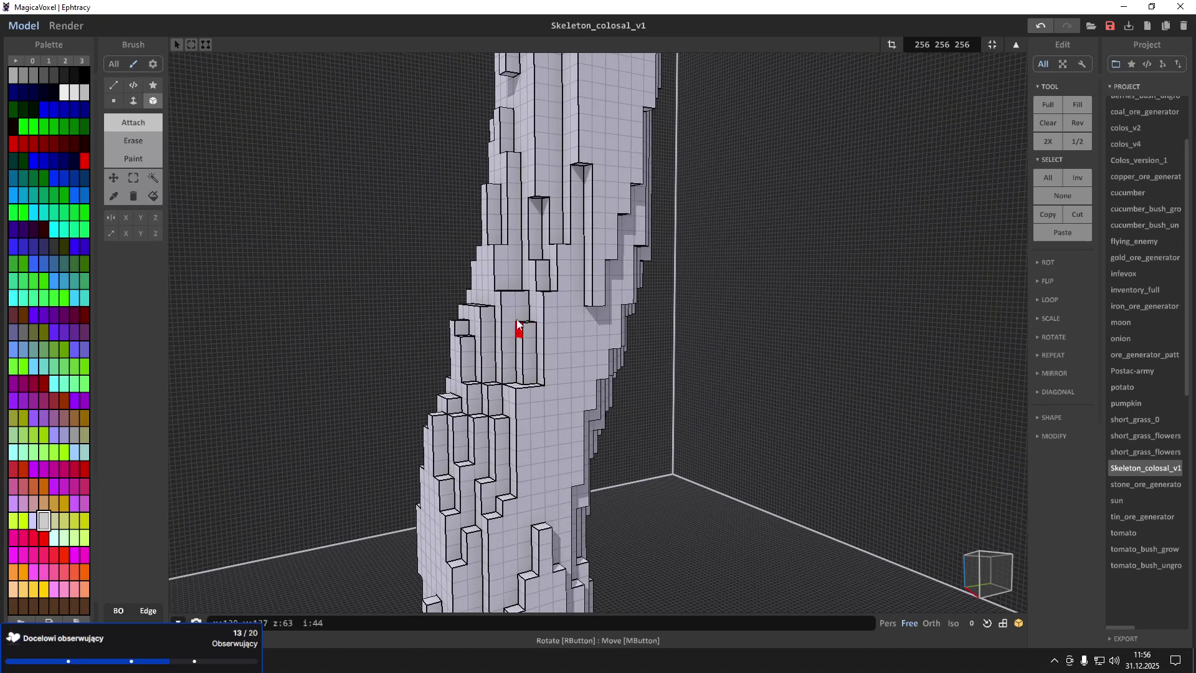
scroll(497, 286, "up", 3)
scroll(517, 282, "up", 3)
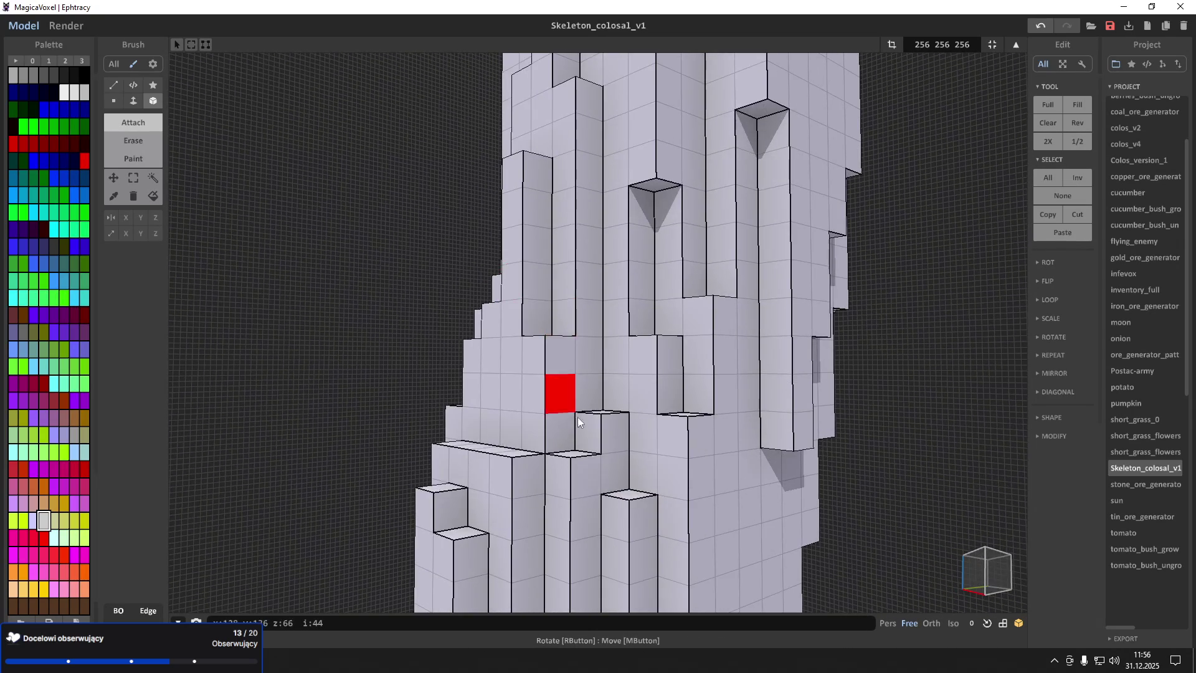
scroll(591, 450, "down", 2)
scroll(555, 406, "up", 3)
mouse_move(604, 354)
right_mouse_down()
mouse_move(622, 334)
mouse_move(563, 347)
right_mouse_up()
mouse_move(499, 443)
left_mouse_down()
mouse_move(561, 414)
mouse_move(548, 337)
mouse_move(563, 348)
mouse_move(540, 253)
left_mouse_up()
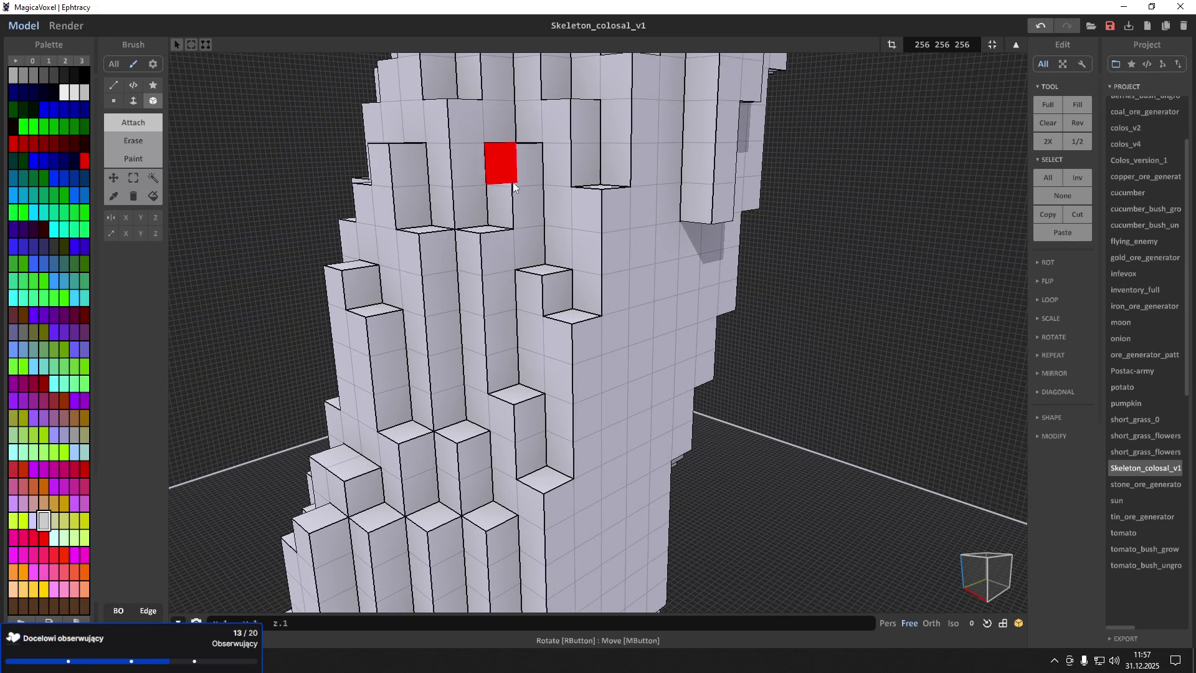
mouse_move(539, 252)
right_mouse_down()
mouse_move(542, 279)
mouse_move(517, 297)
right_mouse_up()
mouse_move(498, 402)
right_mouse_down()
mouse_move(468, 391)
mouse_move(497, 390)
right_mouse_up()
scroll(516, 392, "up", 5)
scroll(514, 350, "down", 5)
right_click_drag(515, 339, 497, 343)
scroll(497, 343, "up", 8)
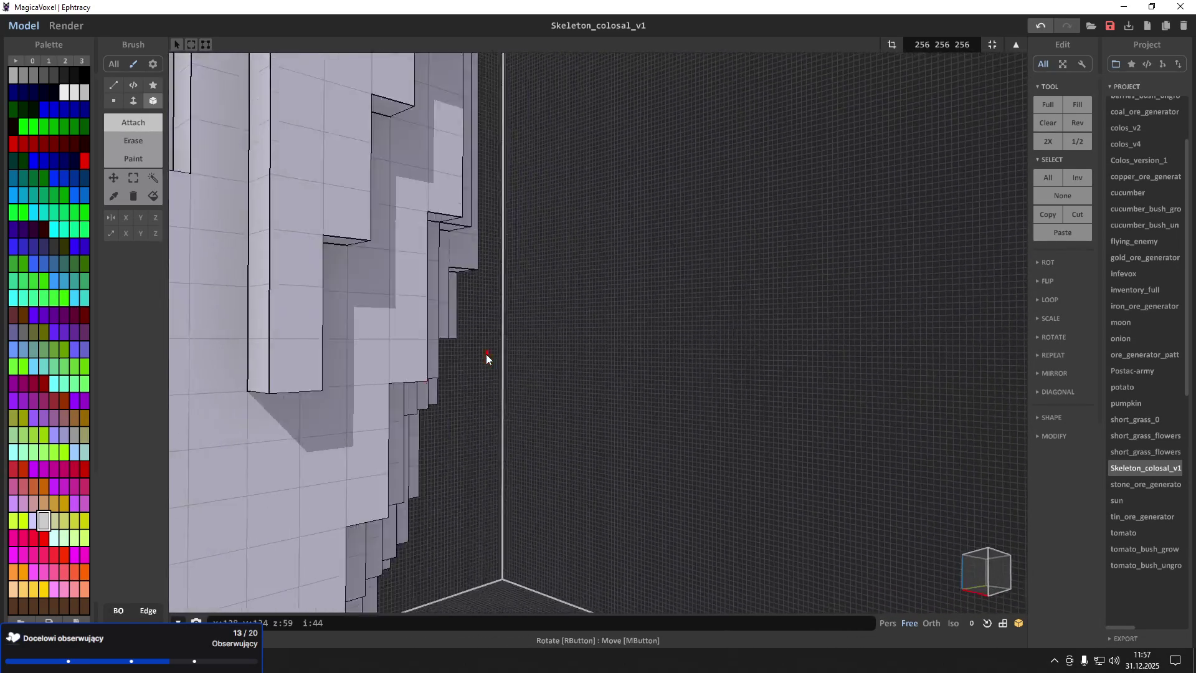
scroll(427, 366, "down", 8)
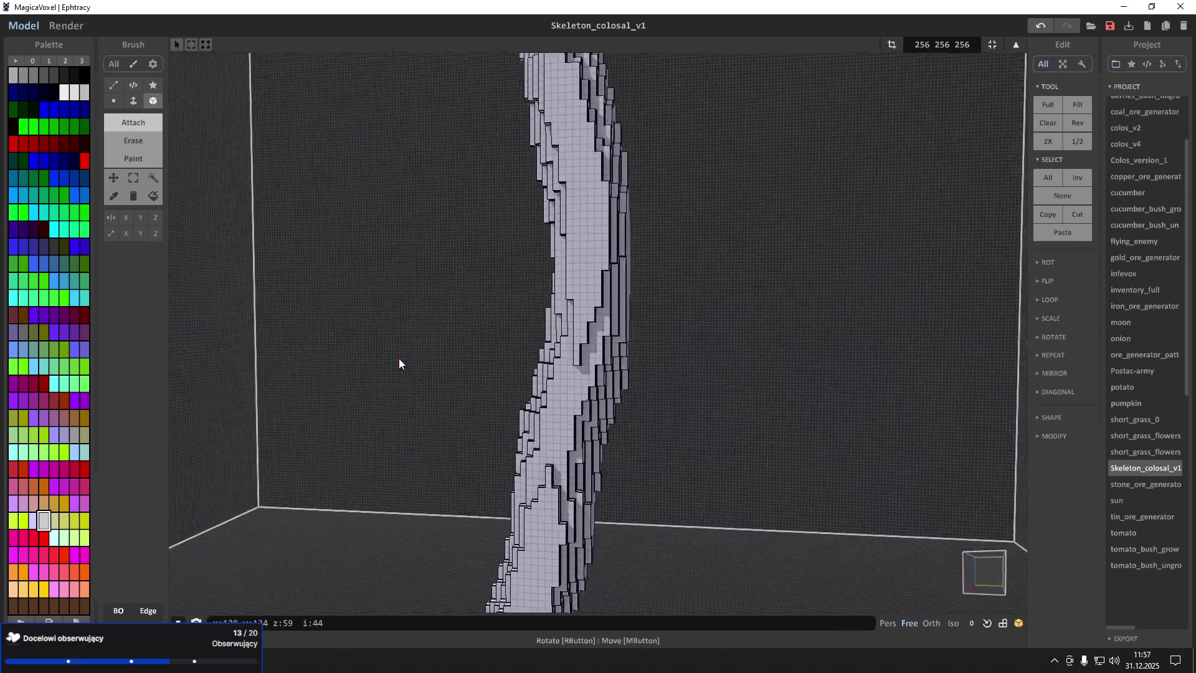
right_click_drag(399, 358, 394, 353)
scroll(395, 352, "up", 10)
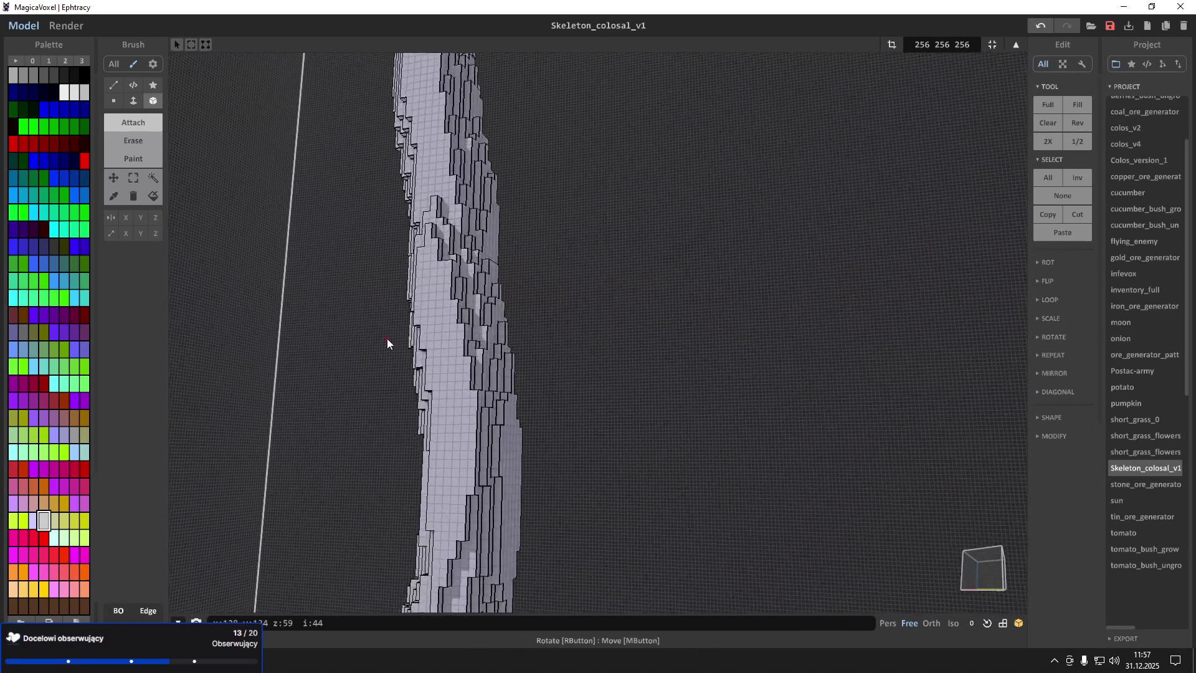
mouse_move(334, 325)
right_mouse_down()
mouse_move(312, 319)
mouse_move(313, 304)
right_mouse_up()
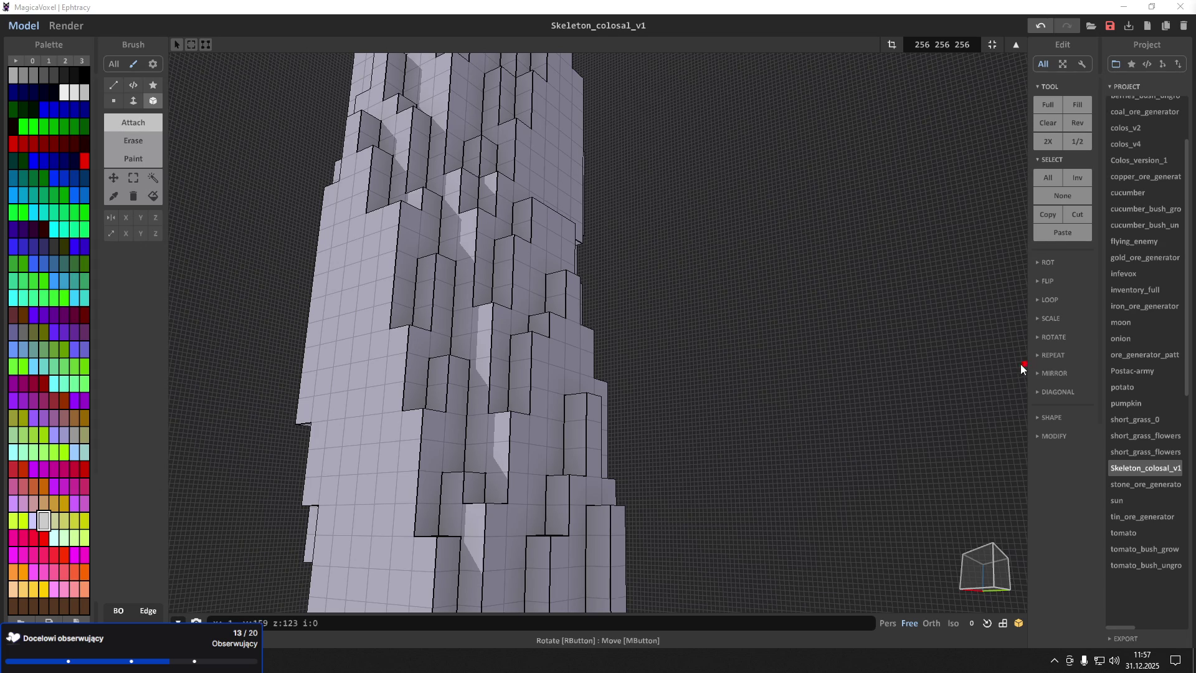
Orbit and zoom close around the trunk surface from several angles
scroll(570, 375, "up", 5)
right_click_drag(548, 323, 478, 284)
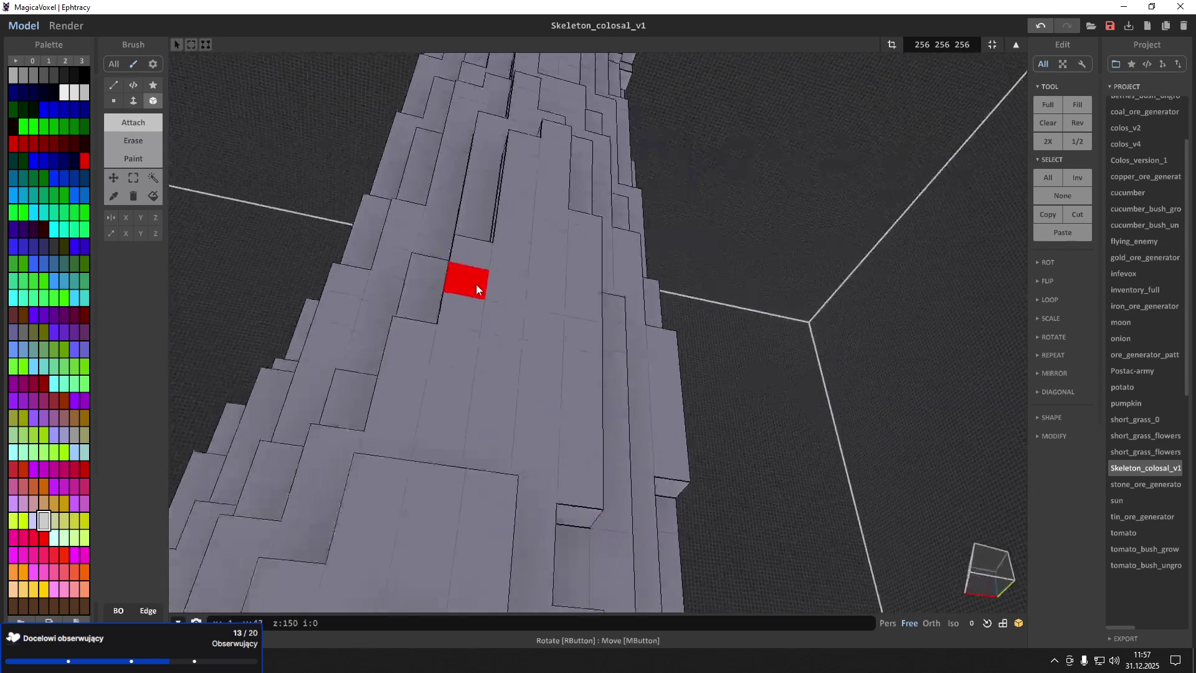
scroll(478, 284, "up", 5)
scroll(563, 305, "down", 4)
scroll(626, 266, "down", 4)
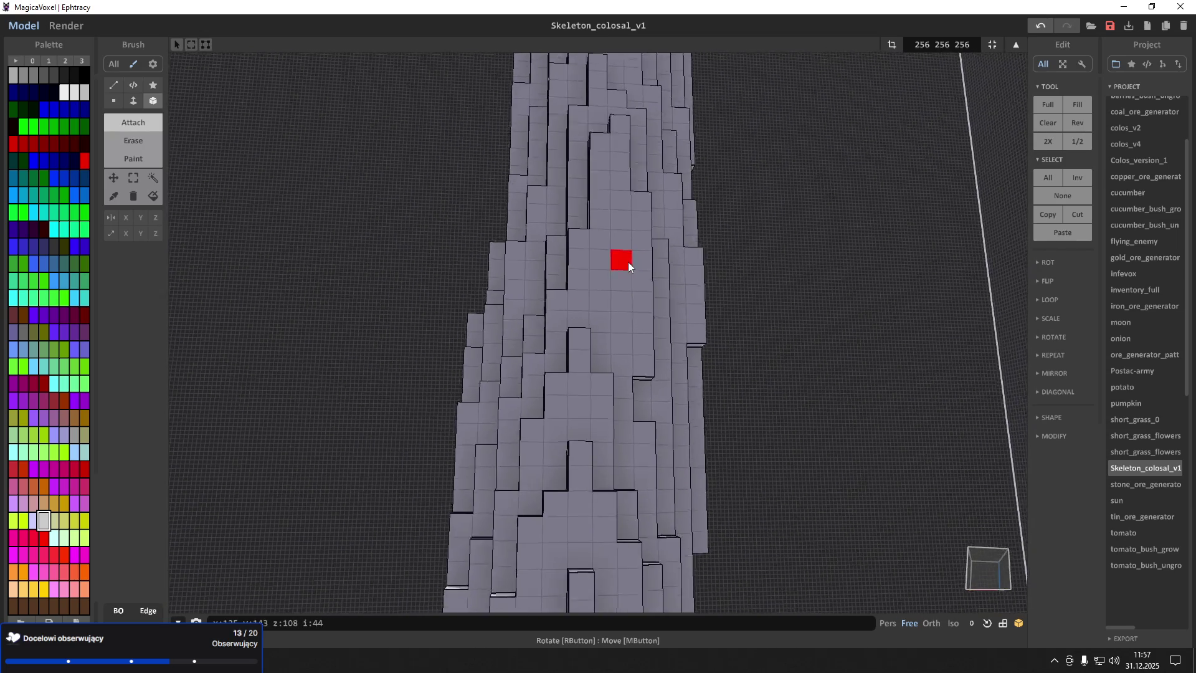
mouse_move(627, 259)
right_mouse_down()
mouse_move(601, 260)
mouse_move(566, 227)
mouse_move(582, 213)
right_mouse_up()
scroll(585, 262, "up", 5)
scroll(590, 312, "down", 5)
scroll(600, 289, "up", 8)
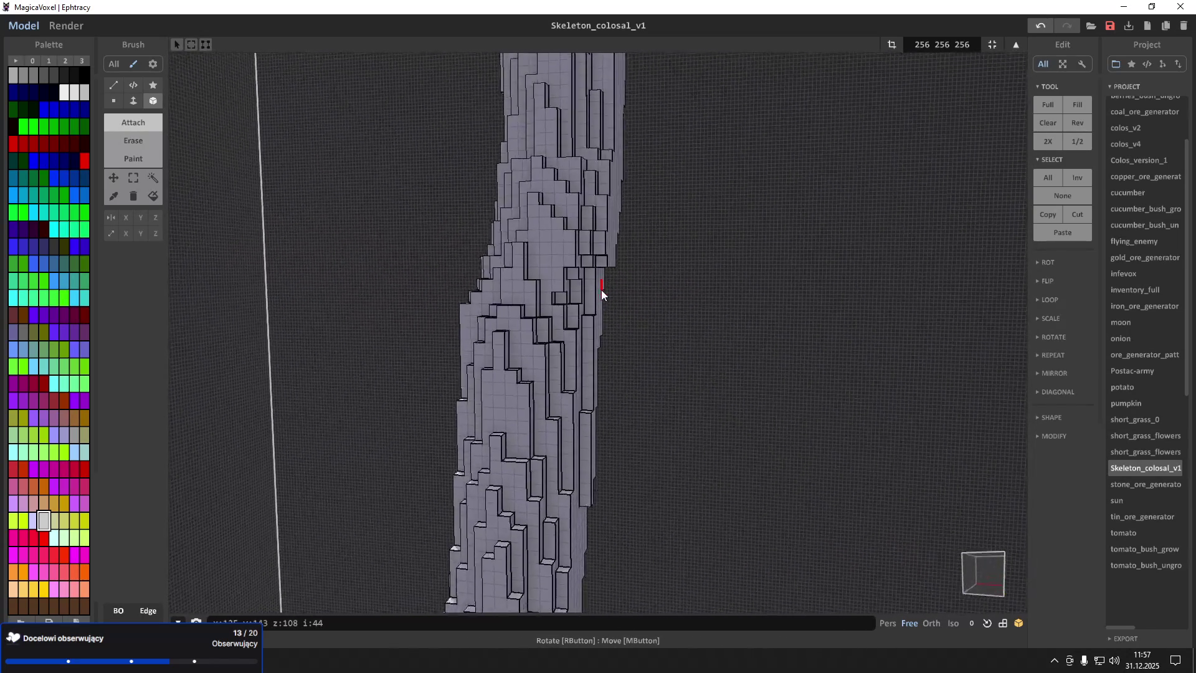
scroll(569, 277, "down", 5)
scroll(567, 299, "up", 2)
scroll(564, 330, "down", 2)
scroll(576, 329, "up", 1)
scroll(578, 329, "down", 3)
Orbit along the trunk's left side and look up, ending on a side view
right_click_drag(618, 348, 592, 304)
scroll(587, 285, "up", 6)
right_click_drag(523, 287, 543, 301)
scroll(543, 301, "up", 4)
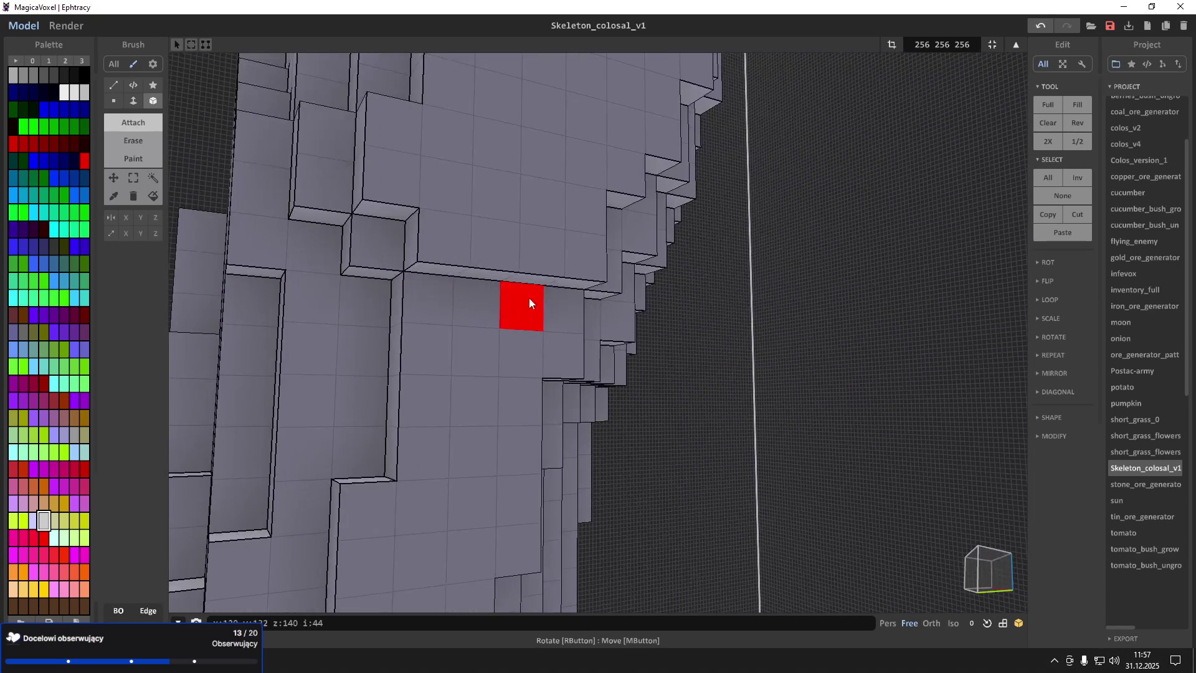
scroll(480, 434, "down", 4)
mouse_move(491, 421)
right_mouse_down()
mouse_move(488, 328)
mouse_move(488, 352)
mouse_move(611, 275)
mouse_move(651, 333)
mouse_move(723, 359)
mouse_move(720, 401)
right_mouse_up()
scroll(488, 351, "up", 3)
scroll(519, 333, "up", 2)
scroll(518, 333, "down", 5)
scroll(567, 292, "up", 3)
scroll(718, 400, "up", 5)
scroll(756, 409, "up", 4)
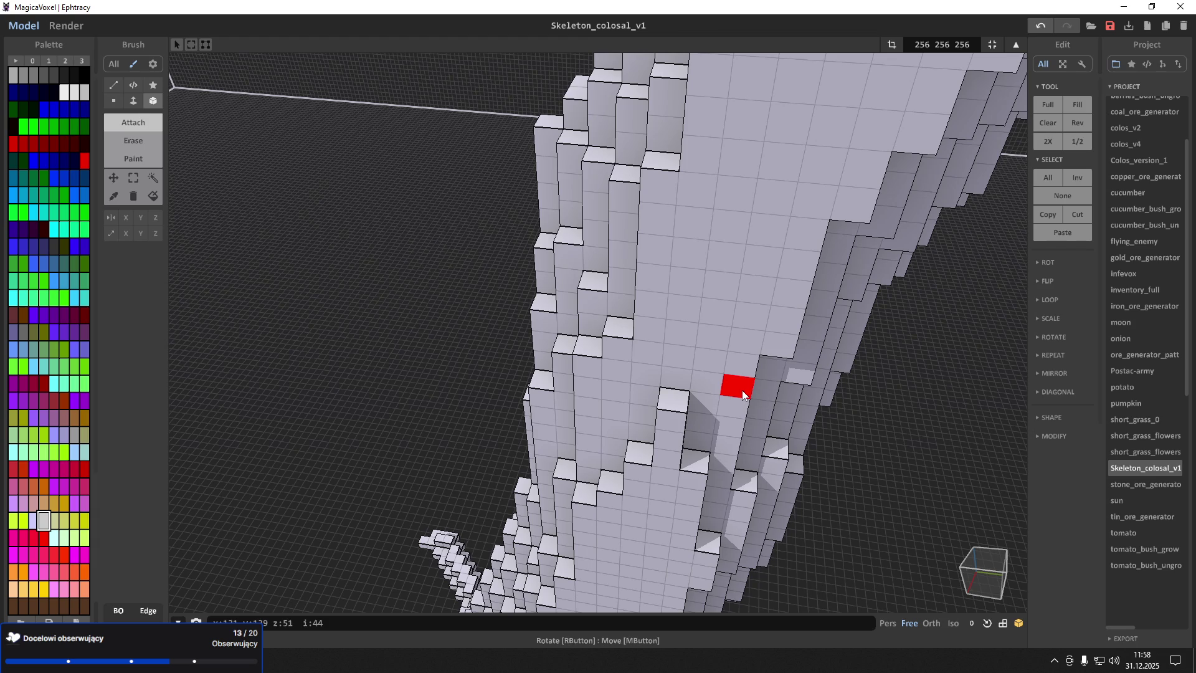
mouse_move(741, 390)
right_mouse_down()
mouse_move(754, 380)
mouse_move(751, 331)
right_mouse_up()
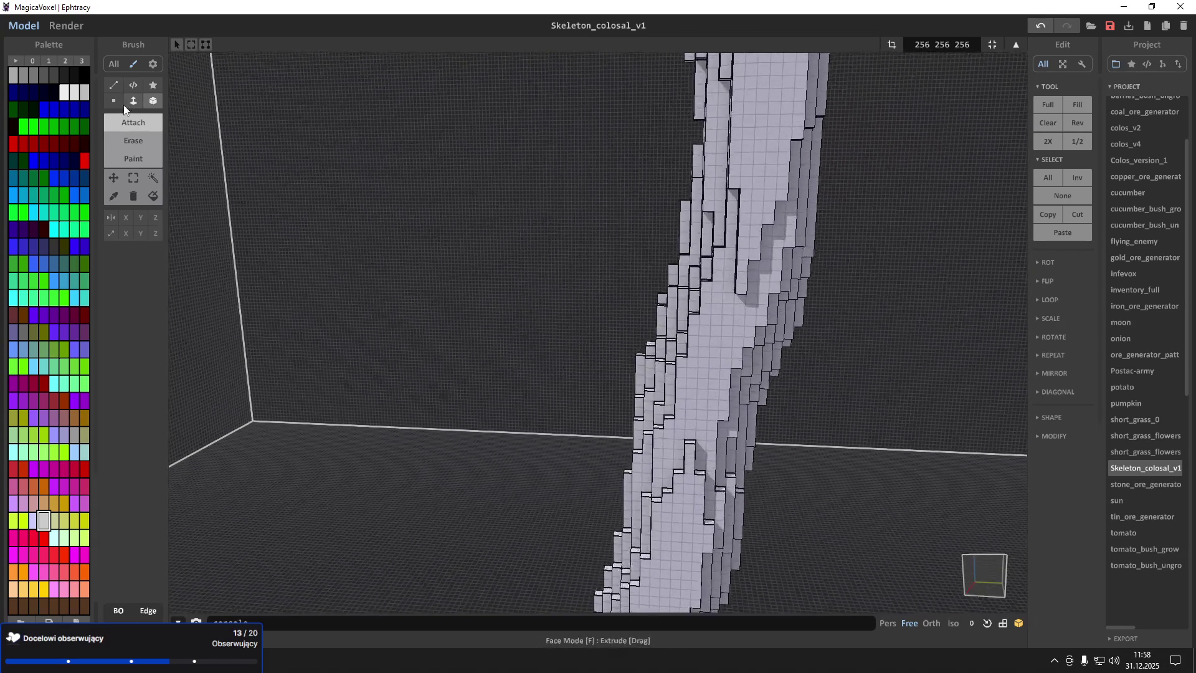
Switch the brush to Voxel mode with a 3D cube size of 5
left_click(113, 100)
left_click_drag(160, 242, 176, 241)
scroll(642, 383, "up", 5)
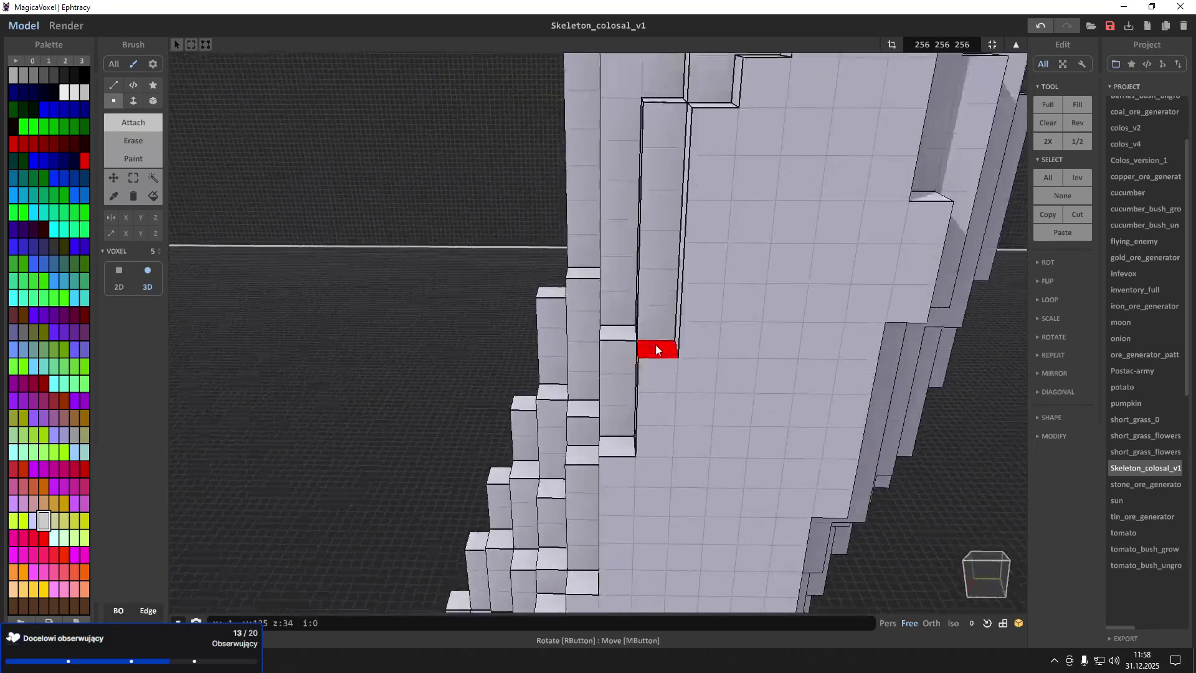
scroll(652, 345, "down", 8)
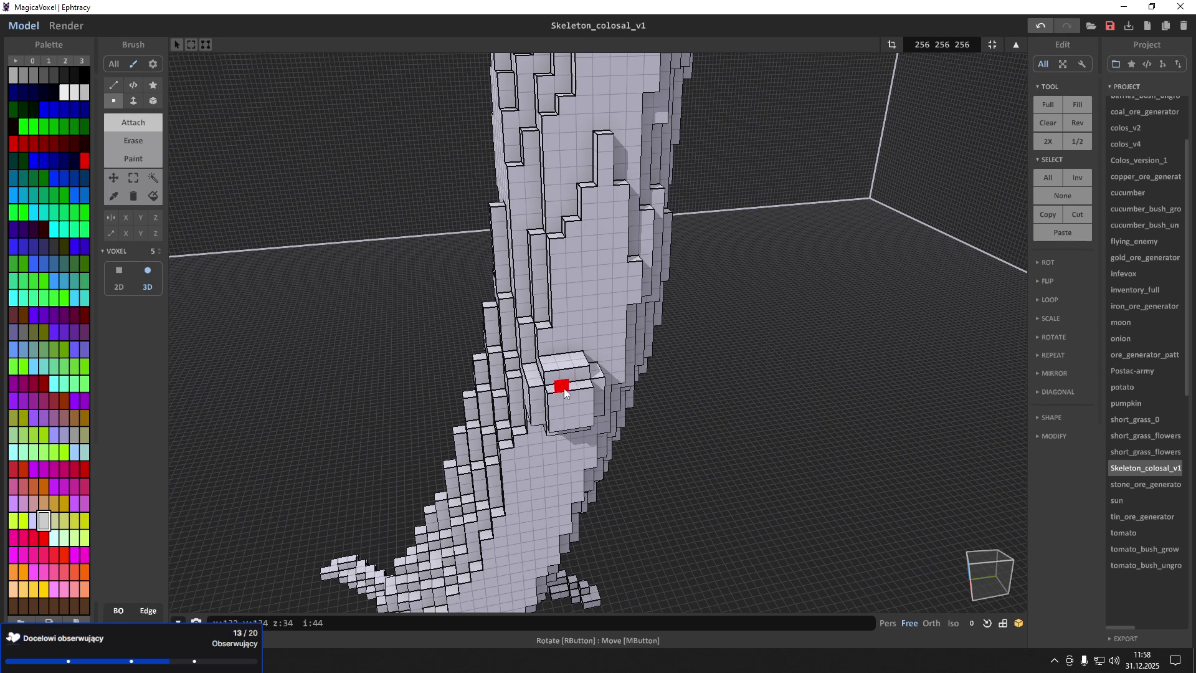
Attach voxel blocks to the trunk's side to start a sideways arm, redoing misplaced end blocks
mouse_move(569, 301)
right_mouse_down()
mouse_move(577, 277)
mouse_move(574, 309)
right_mouse_up()
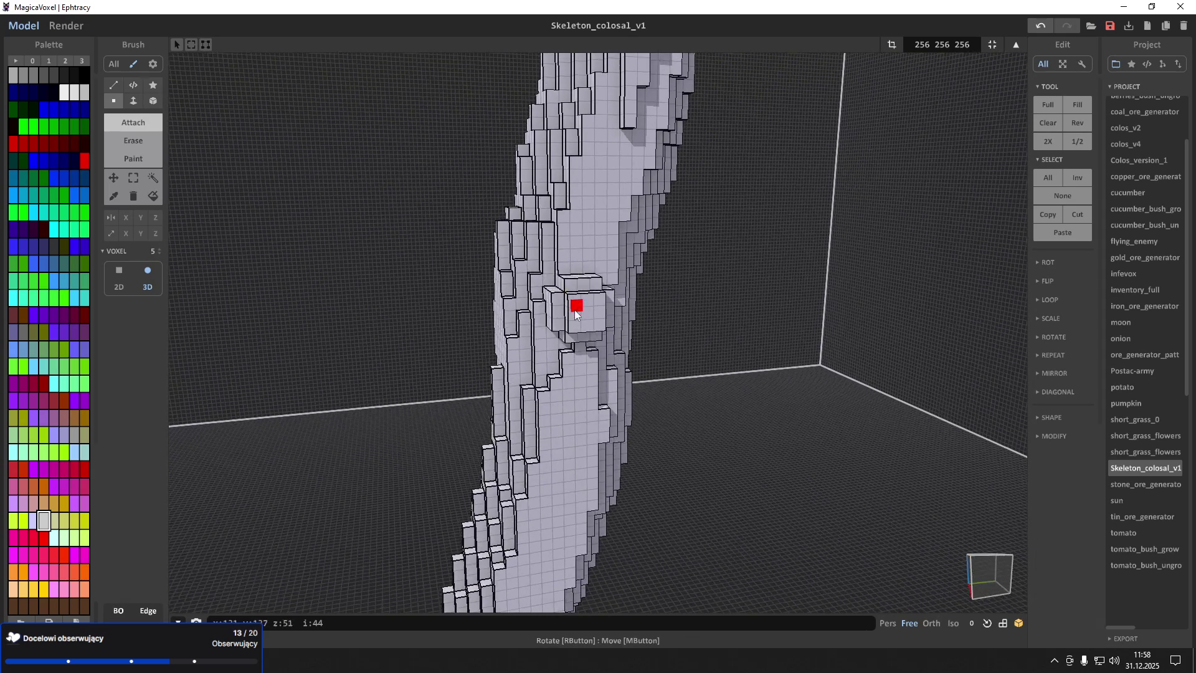
left_click(581, 331)
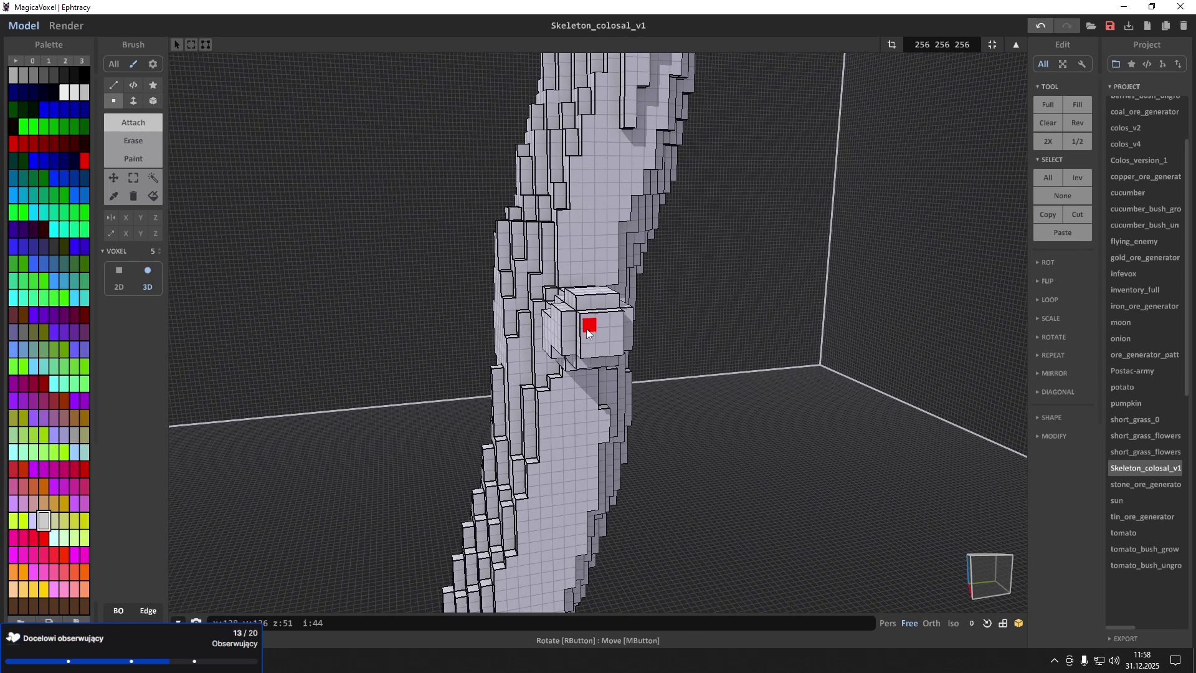
left_click(550, 350)
mouse_move(550, 350)
right_mouse_down()
mouse_move(561, 360)
mouse_move(609, 352)
mouse_move(552, 353)
right_mouse_up()
key("ctrl+z")
left_click(651, 345)
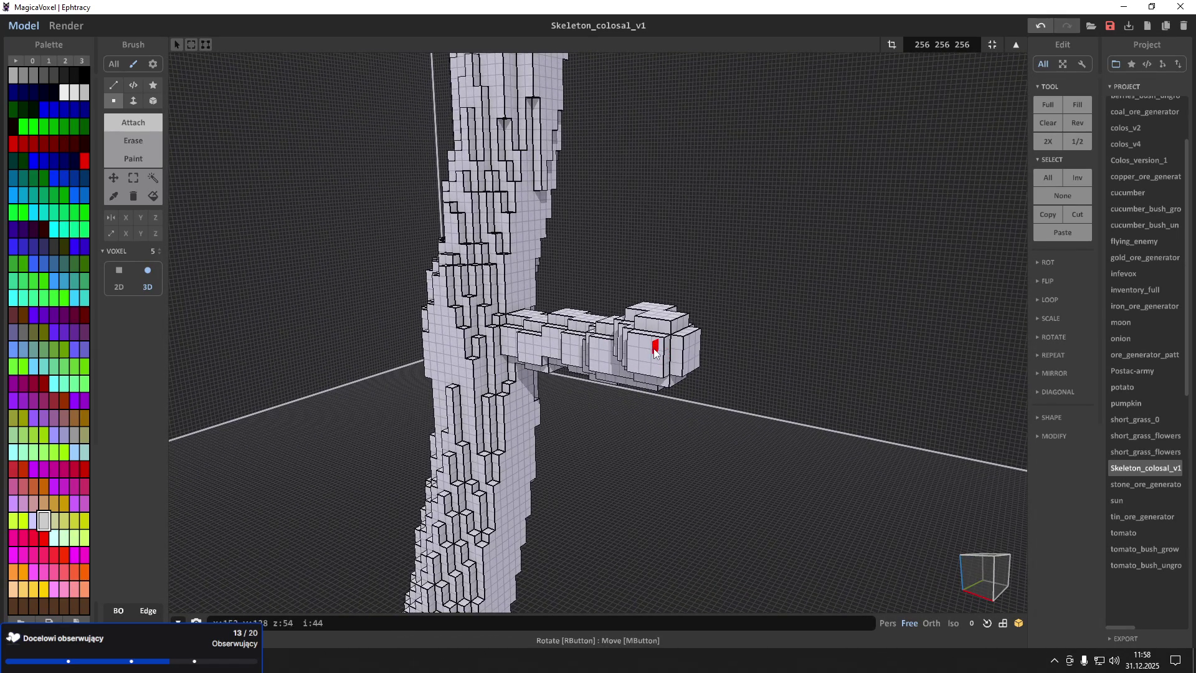
key("ctrl+z")
left_click(655, 359)
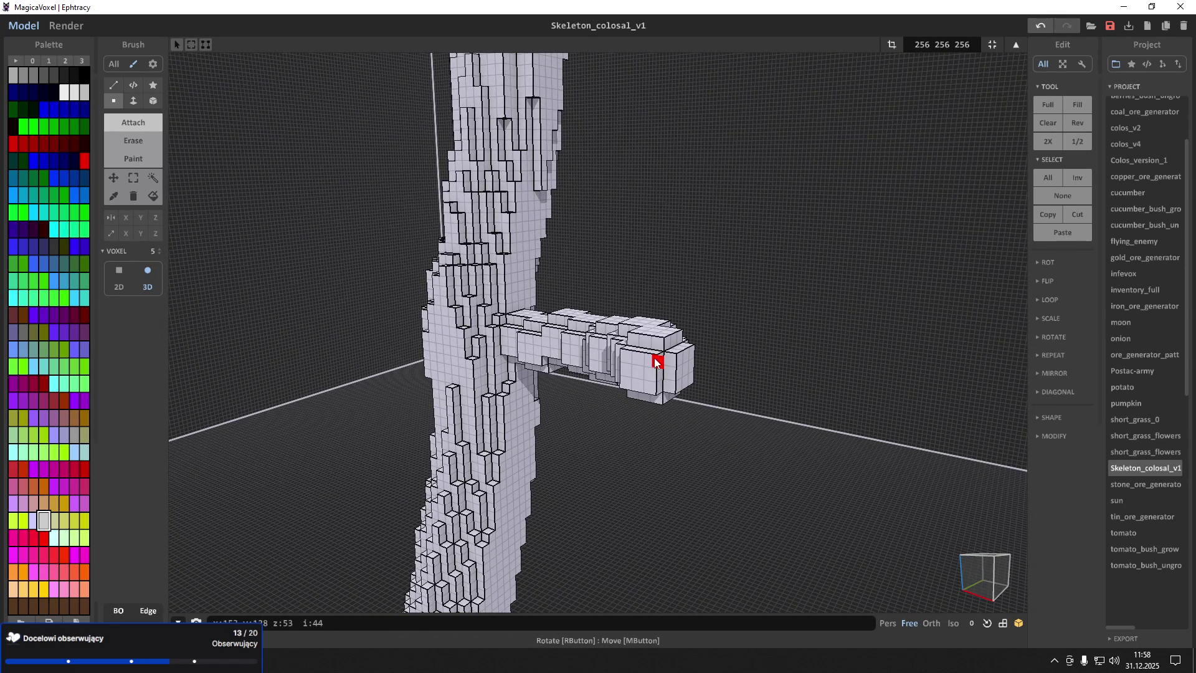
Bulk up the arm's tip and end, then start a small stub on the trunk's opposite side
left_click(653, 360)
left_click(644, 364)
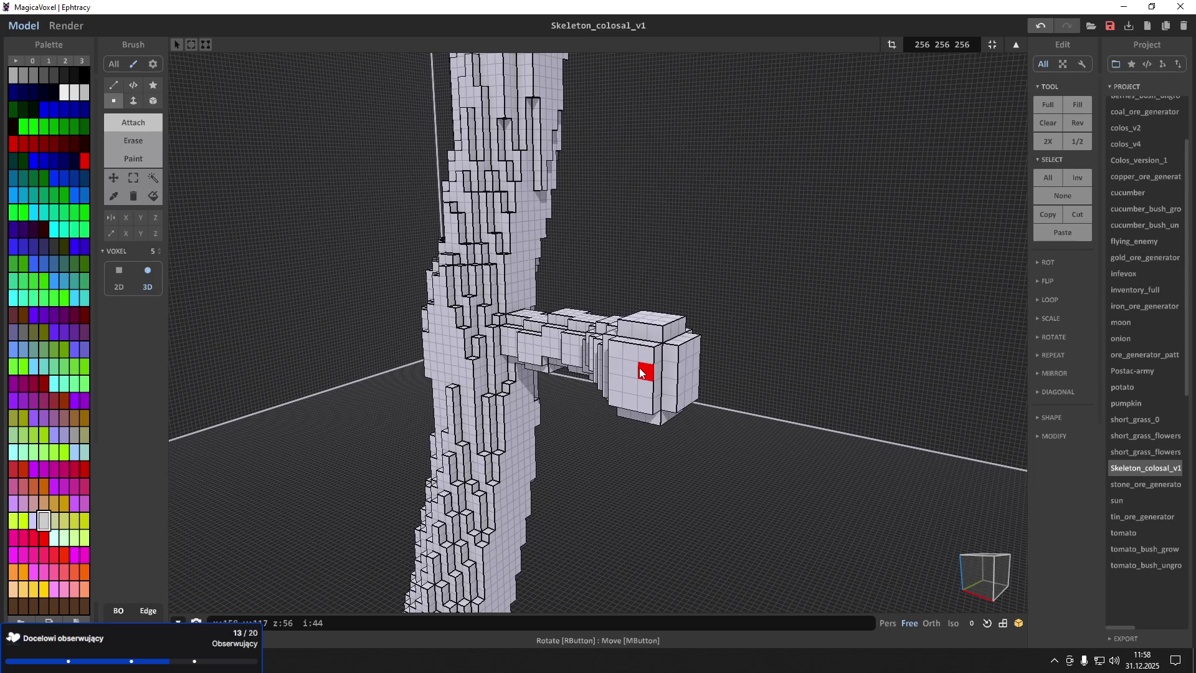
left_click(636, 373)
left_click(620, 374)
mouse_move(616, 376)
right_mouse_down()
mouse_move(762, 378)
mouse_move(798, 364)
mouse_move(613, 371)
right_mouse_up()
left_click(761, 377)
left_click(774, 357)
left_click(616, 370)
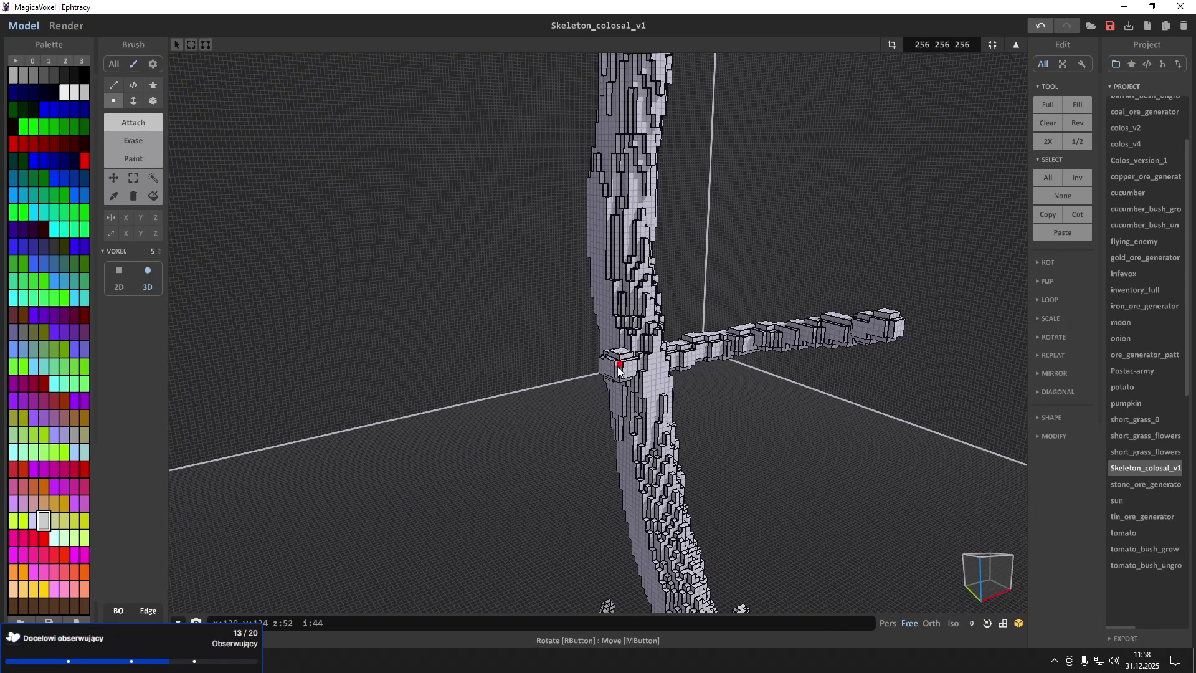
Grow the opposite stub into a long left arm, adding voxel layers outward one by one
key("ctrl+z")
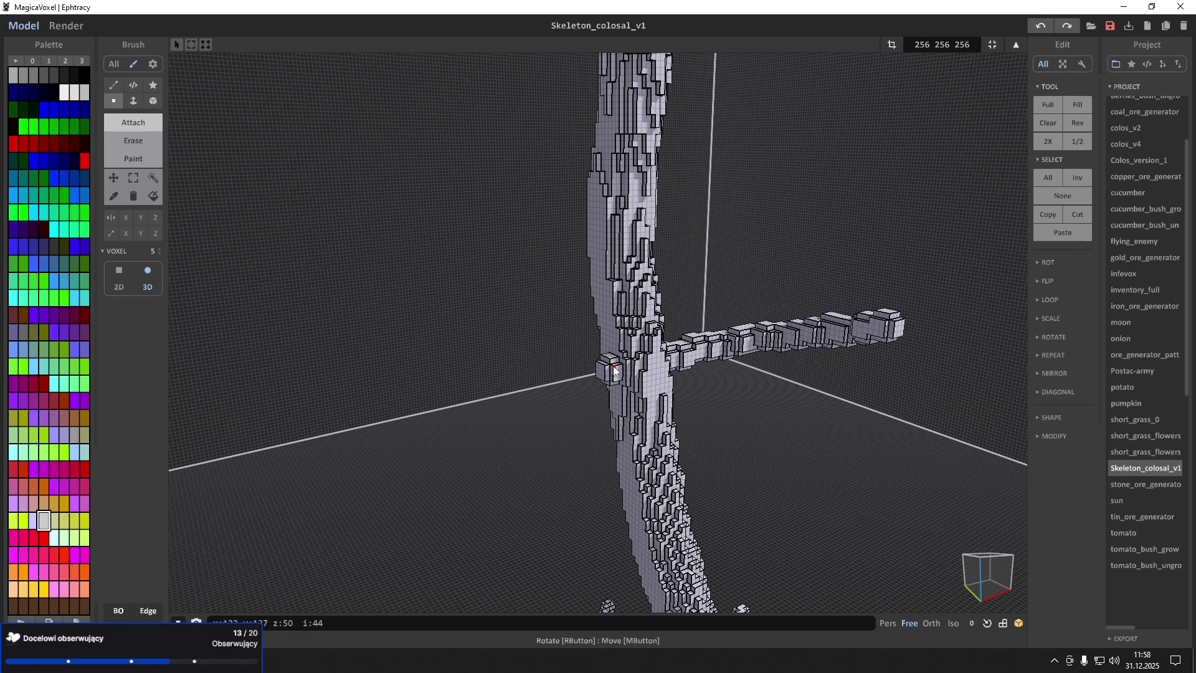
left_click(614, 370)
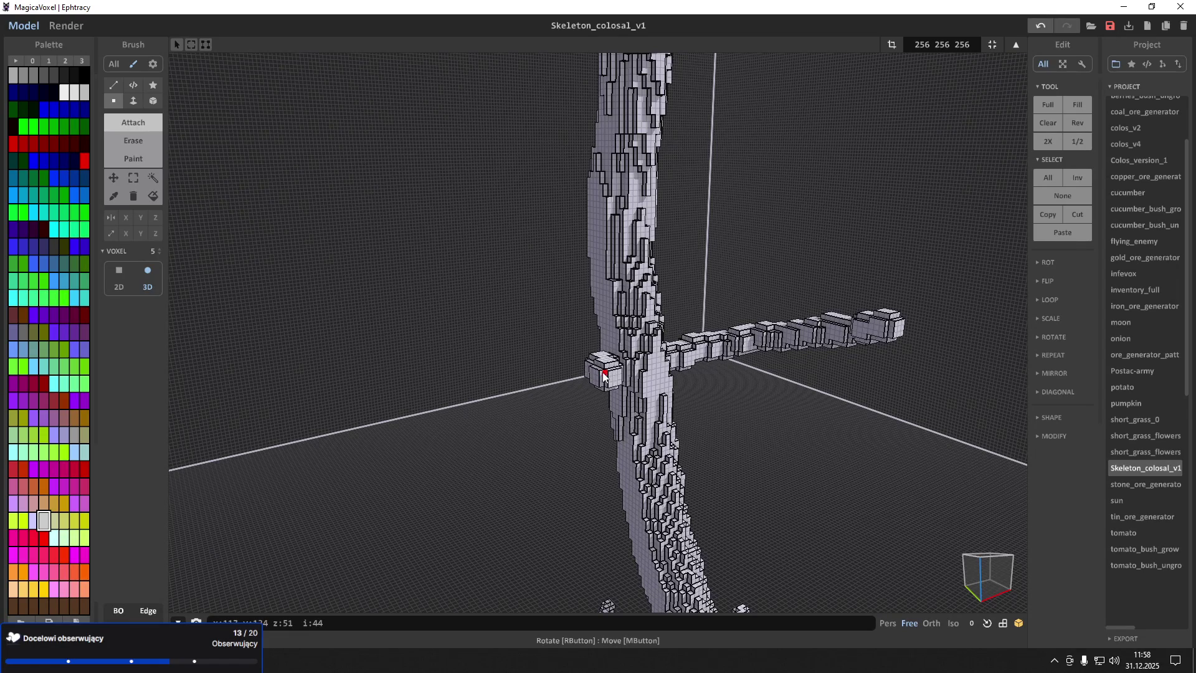
left_click(598, 372)
left_click(591, 374)
left_click(583, 374)
left_click(575, 374)
left_click(571, 373)
left_click(567, 374)
left_click(562, 375)
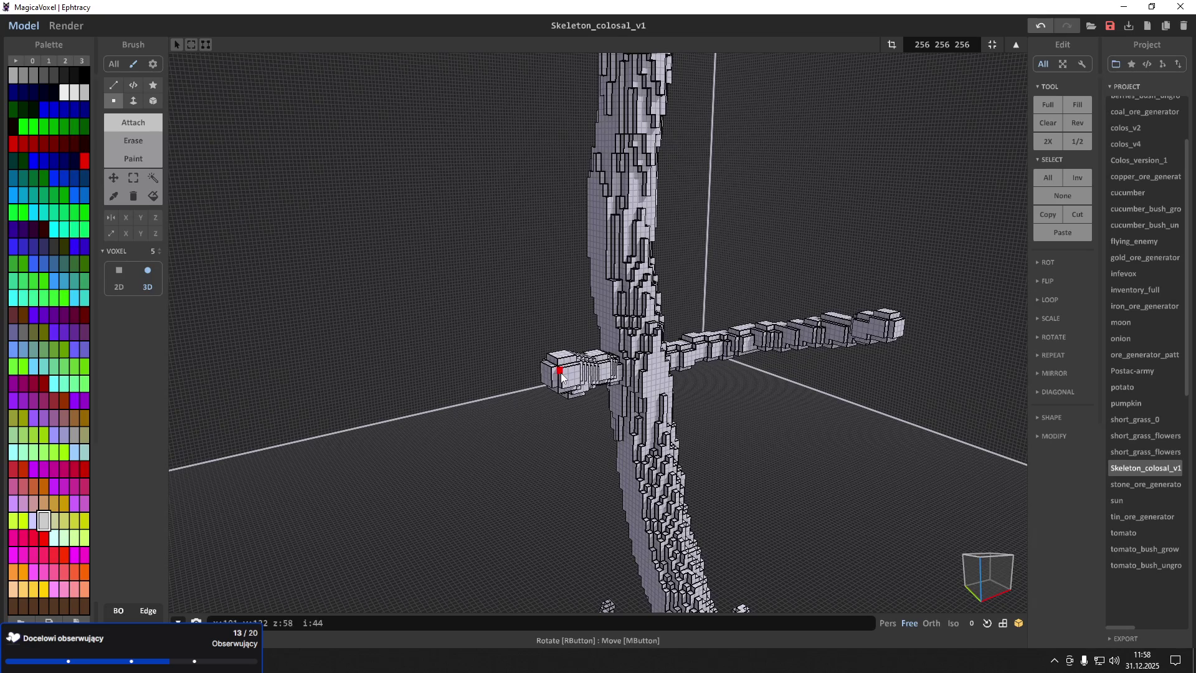
left_click(559, 376)
left_click(555, 376)
left_click(550, 376)
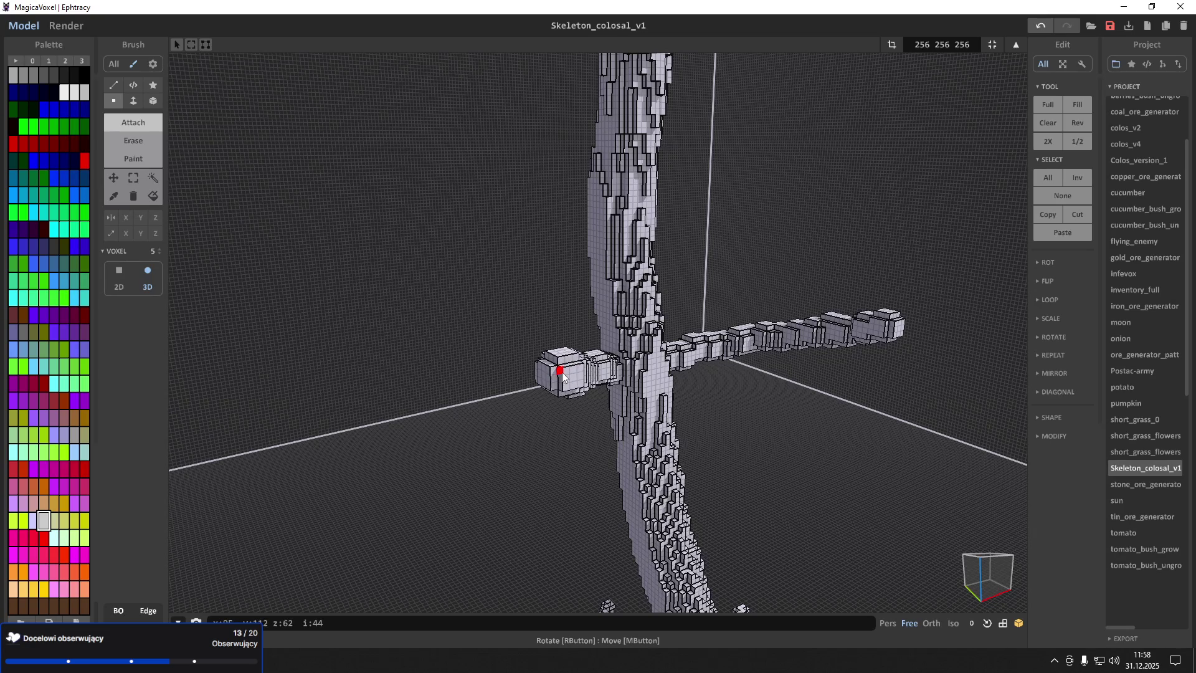
Undo the left arm's excess outer layers and stray voxels to shorten it
middle_click_drag(594, 376, 608, 377)
right_click_drag(608, 376, 542, 374)
key("ctrl+z")
key("ctrl+z")
key("ctrl+z")
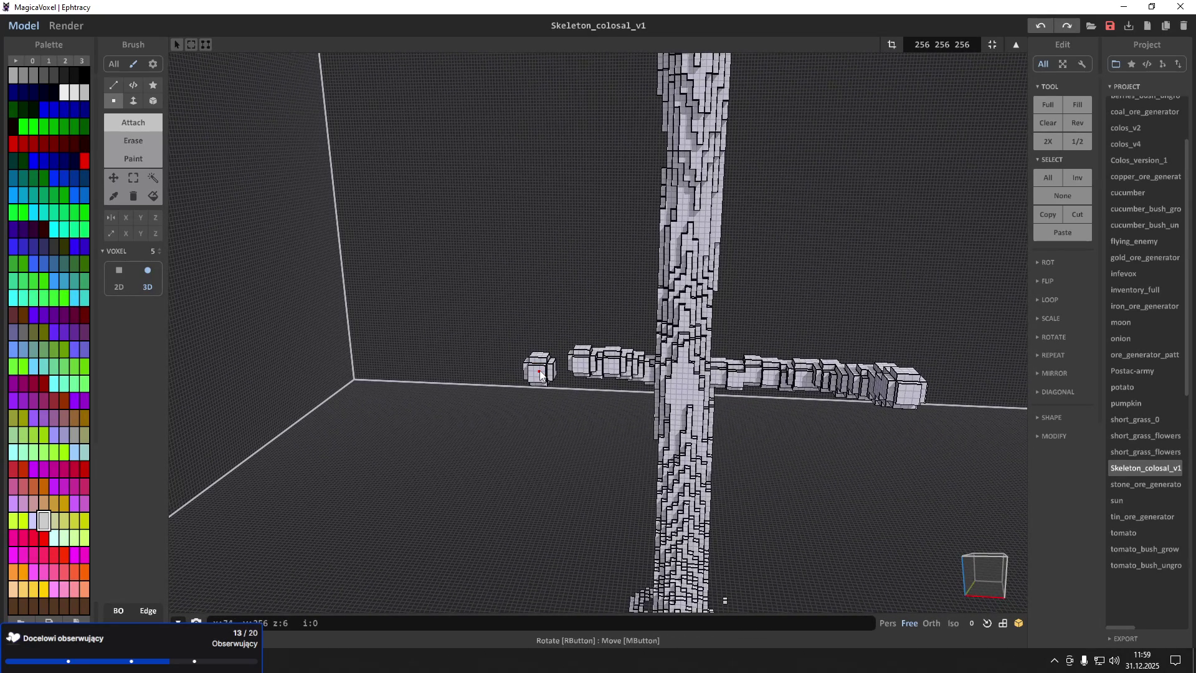
key("ctrl+z")
key("ctrl+z")
key("ctrl+z")
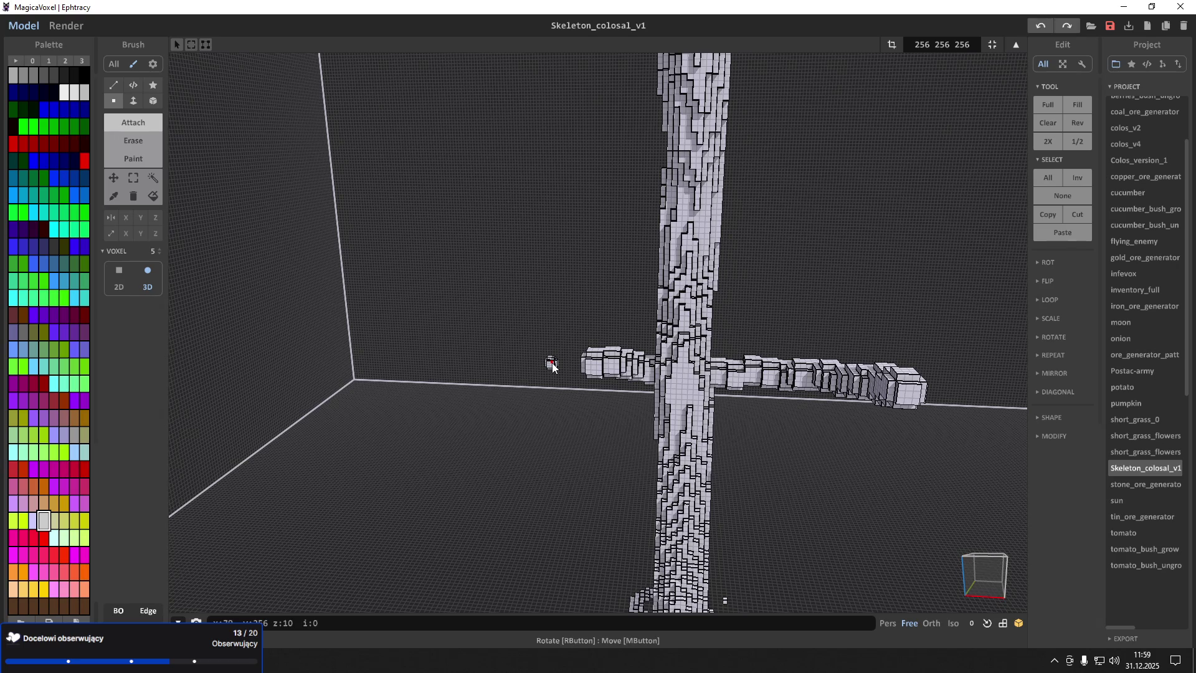
right_click_drag(551, 362, 568, 368)
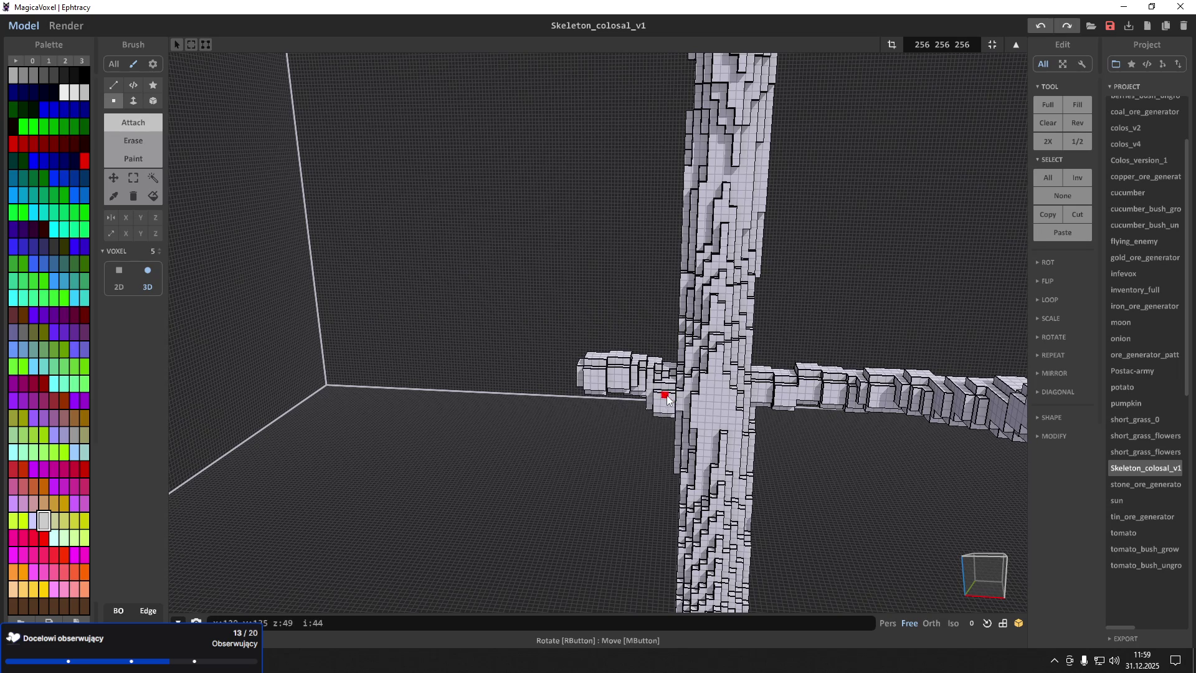
Drag out a larger block on the left arm's end, then undo its outer segments
scroll(666, 395, "up", 6)
mouse_move(683, 403)
right_mouse_down()
mouse_move(744, 371)
mouse_move(789, 371)
mouse_move(787, 392)
mouse_move(529, 475)
mouse_move(641, 465)
mouse_move(433, 407)
mouse_move(398, 434)
right_mouse_up()
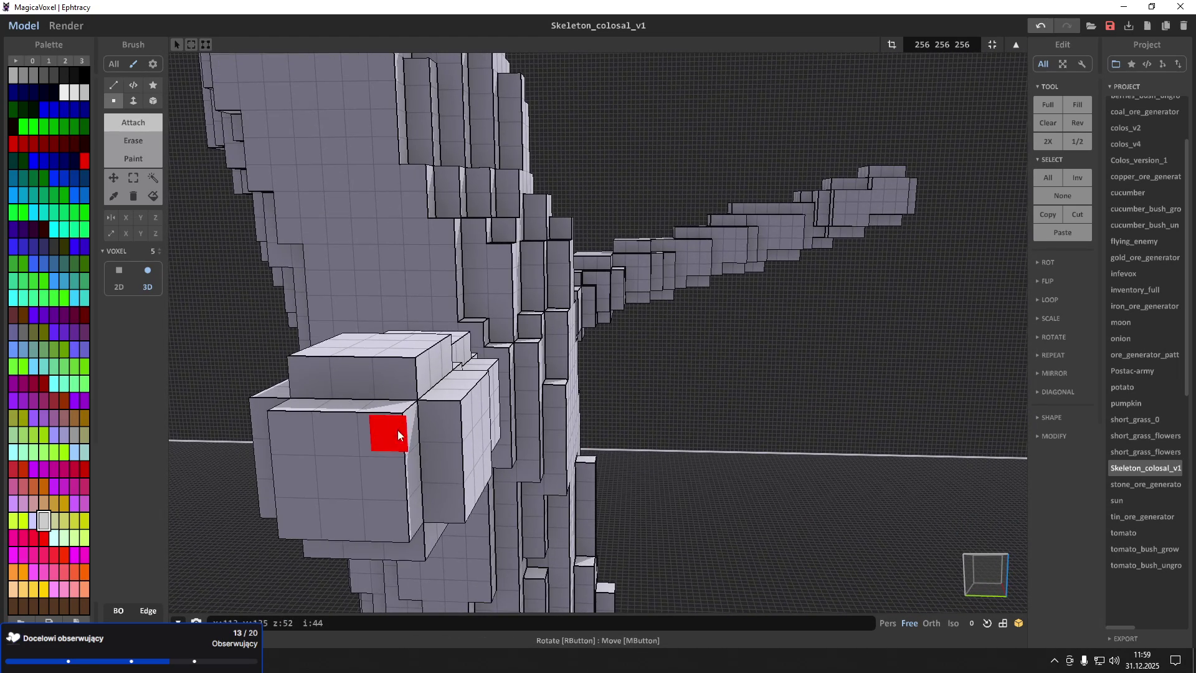
scroll(401, 436, "down", 5)
middle_click_drag(402, 435, 486, 401)
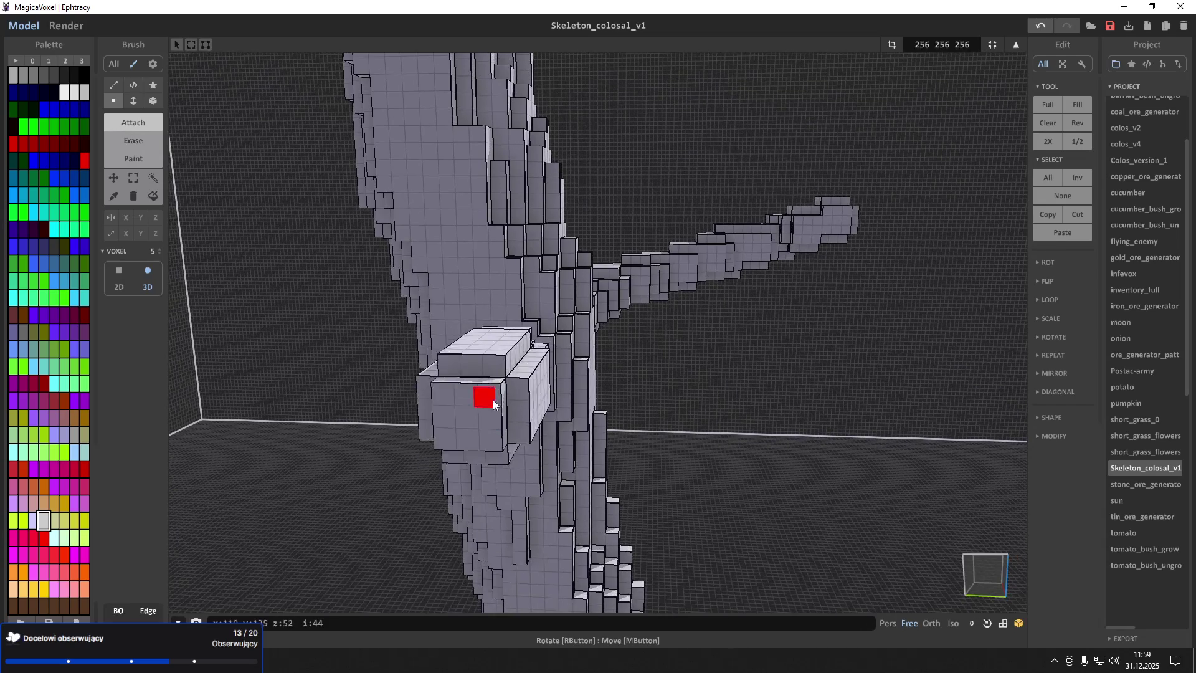
mouse_move(487, 402)
left_mouse_down()
mouse_move(454, 416)
mouse_move(474, 411)
left_mouse_up()
mouse_move(475, 411)
right_mouse_down()
mouse_move(489, 412)
mouse_move(459, 396)
right_mouse_up()
mouse_move(458, 394)
left_mouse_down()
mouse_move(509, 378)
mouse_move(477, 375)
left_mouse_up()
right_click_drag(477, 375, 457, 373)
key("ctrl+z")
key("ctrl+z")
key("ctrl+z")
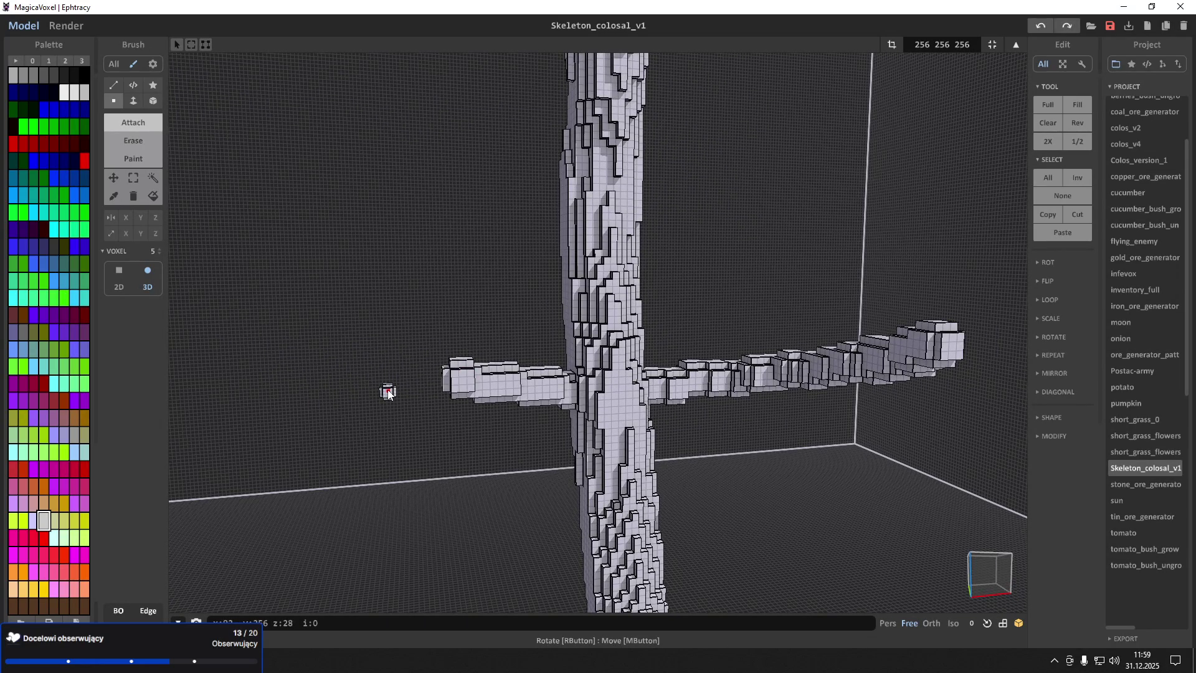
Extend the left arm outward again with attached voxels, then undo the outer pieces
scroll(388, 393, "up", 5)
right_click_drag(388, 394, 452, 398)
scroll(461, 392, "down", 5)
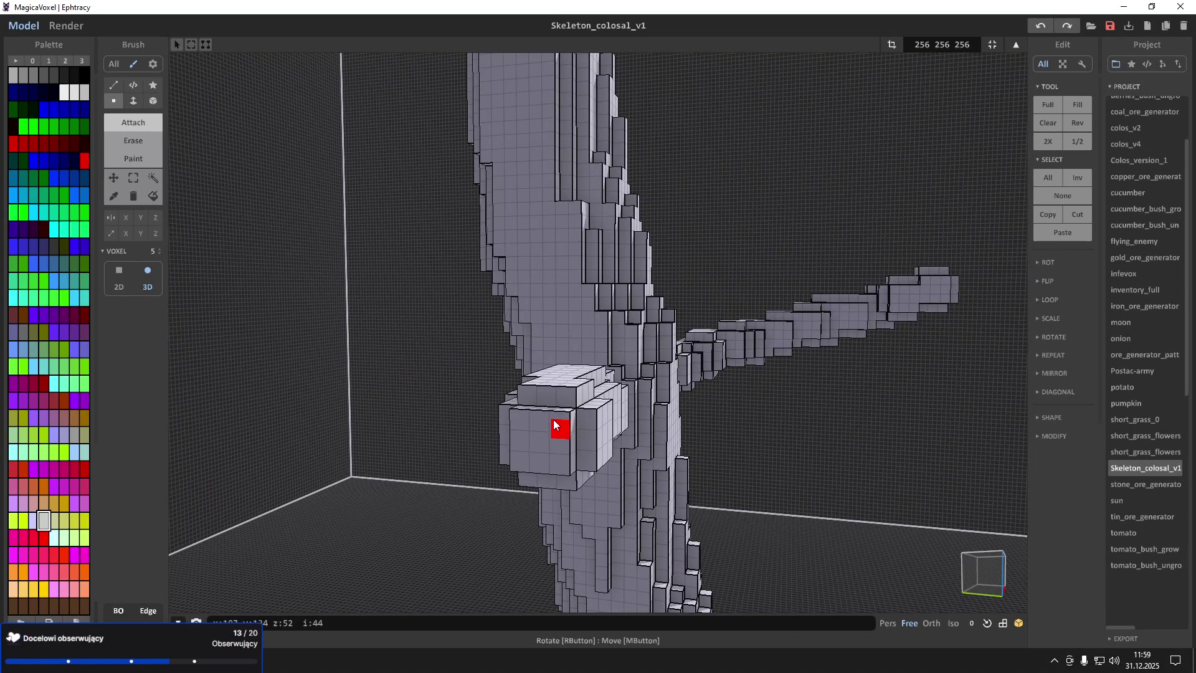
left_click(558, 422)
left_click_drag(551, 423, 630, 393)
right_click_drag(630, 393, 522, 398)
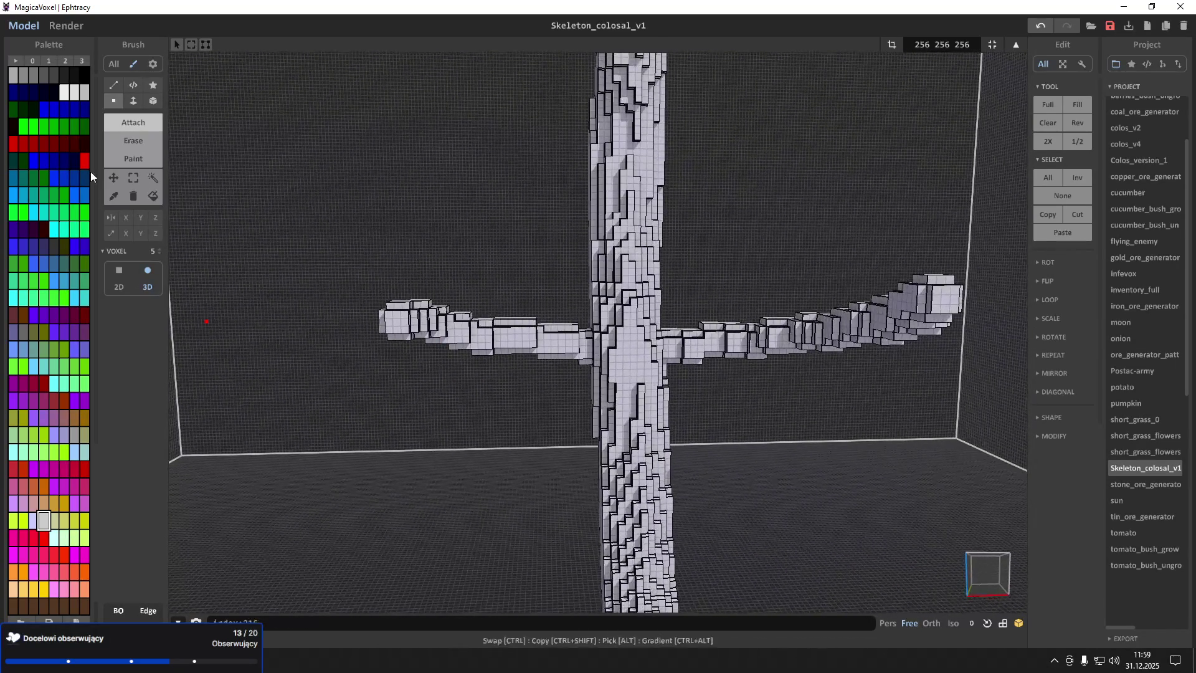
left_click(131, 179)
key("ctrl+z")
key("ctrl+z")
key("ctrl+z")
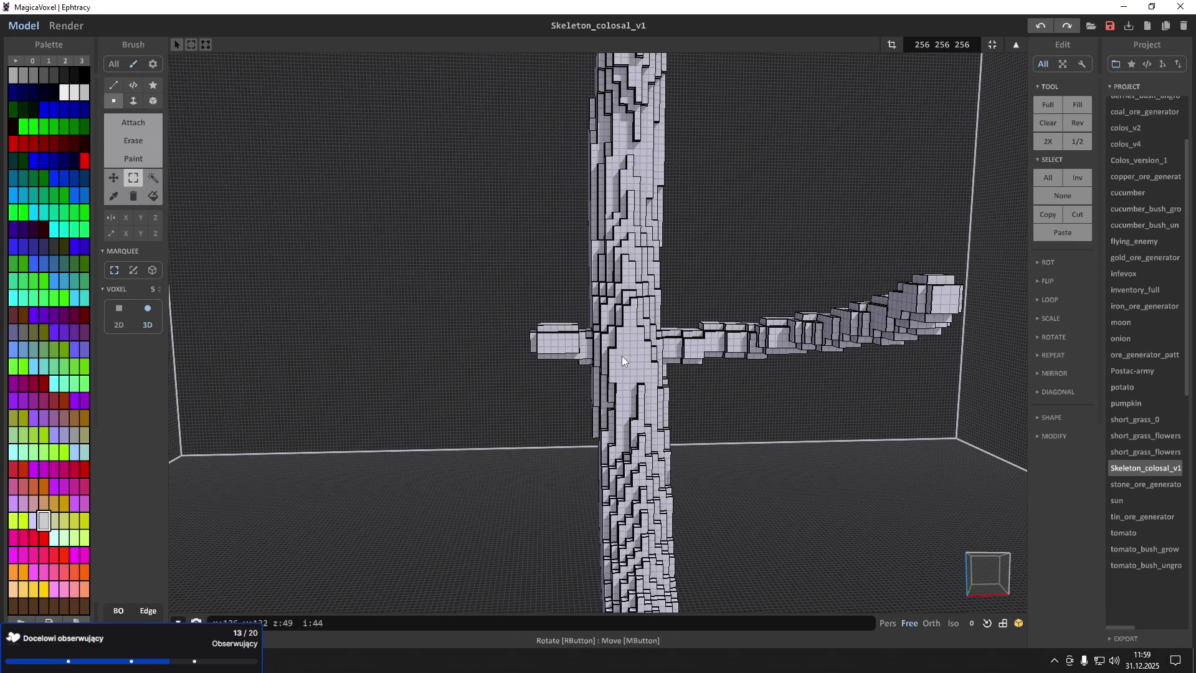
Select the arm's voxels, mirror a copy, and flip it on X so it points left
right_click_drag(620, 355, 571, 319)
left_click_drag(571, 337, 600, 360)
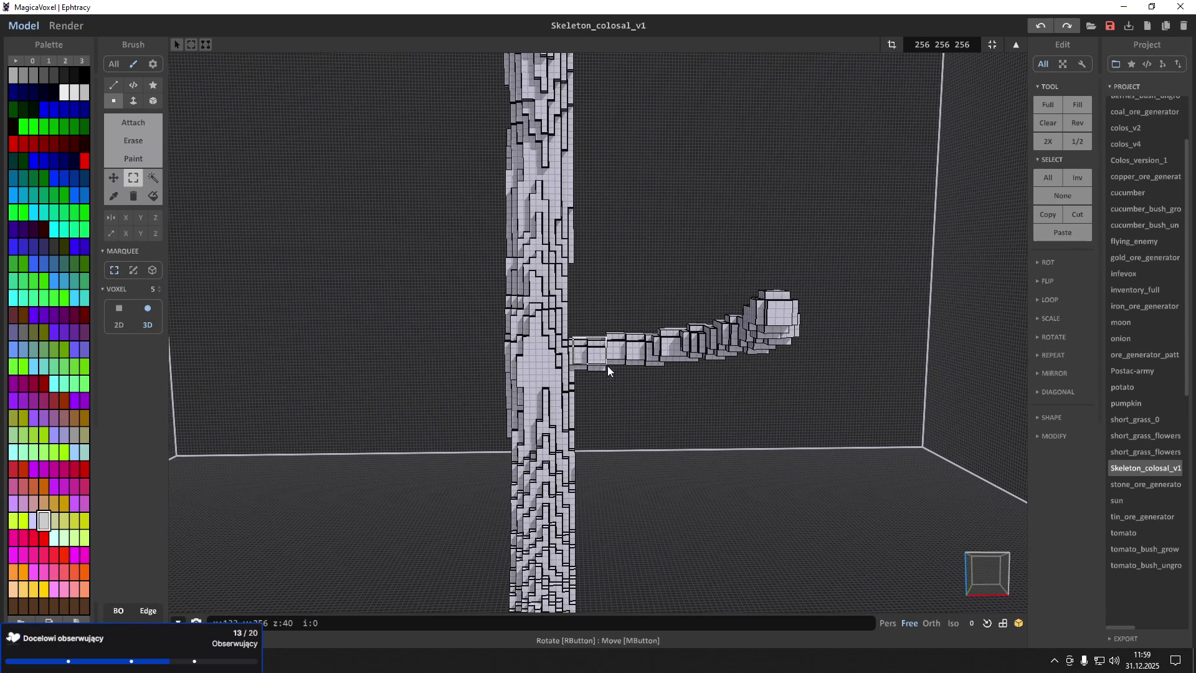
left_click_drag(835, 380, 835, 378)
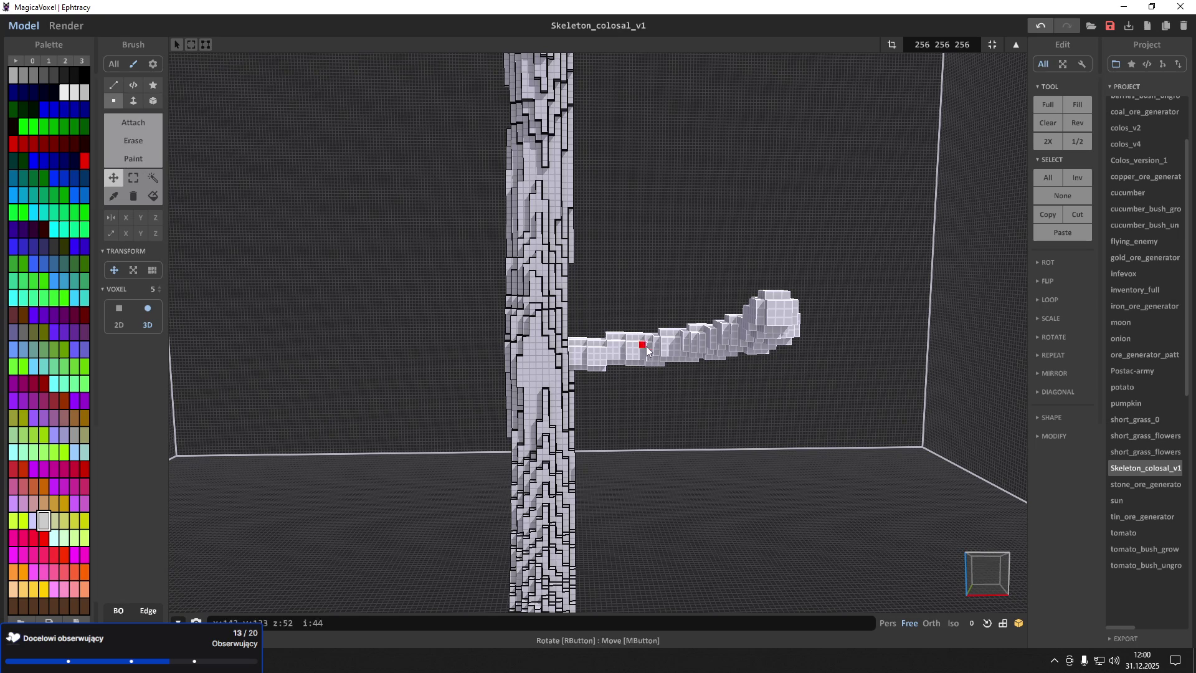
left_click(1052, 373)
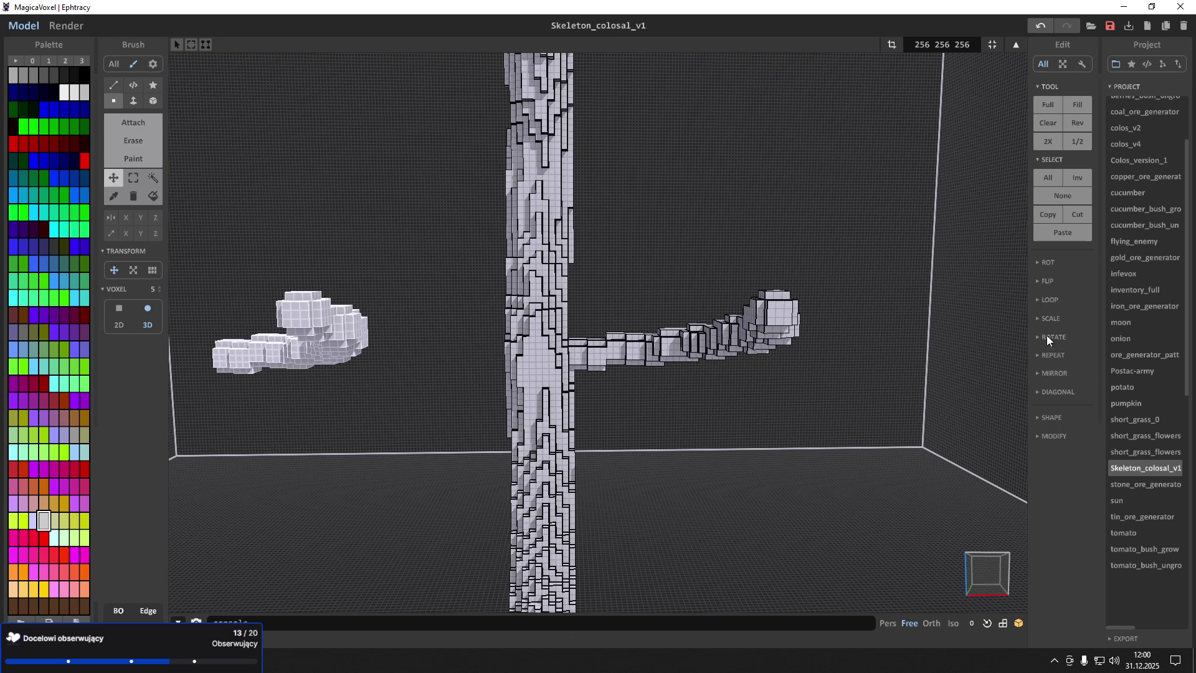
left_click(1081, 301)
key("ctrl+z")
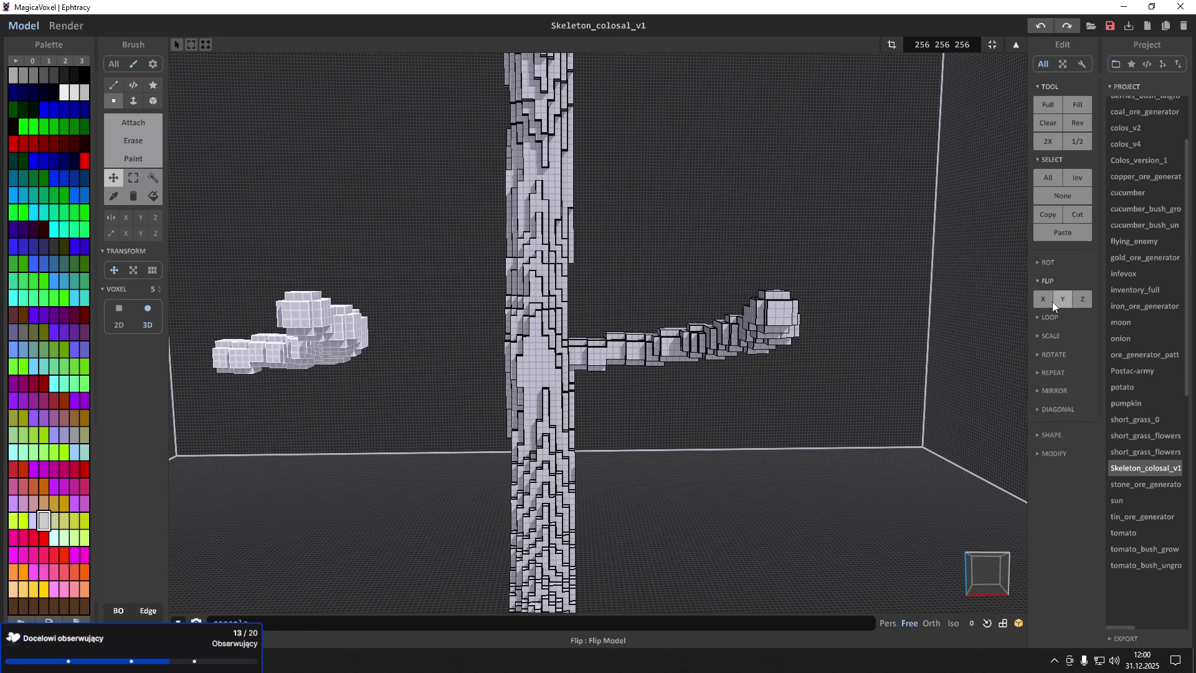
left_click(1045, 300)
Move the mirrored left arm against the trunk so it attaches opposite the right arm
left_click_drag(443, 360, 511, 380)
mouse_move(510, 376)
right_mouse_down()
mouse_move(297, 310)
mouse_move(187, 211)
right_mouse_up()
left_click(133, 178)
right_click_drag(261, 205, 416, 233)
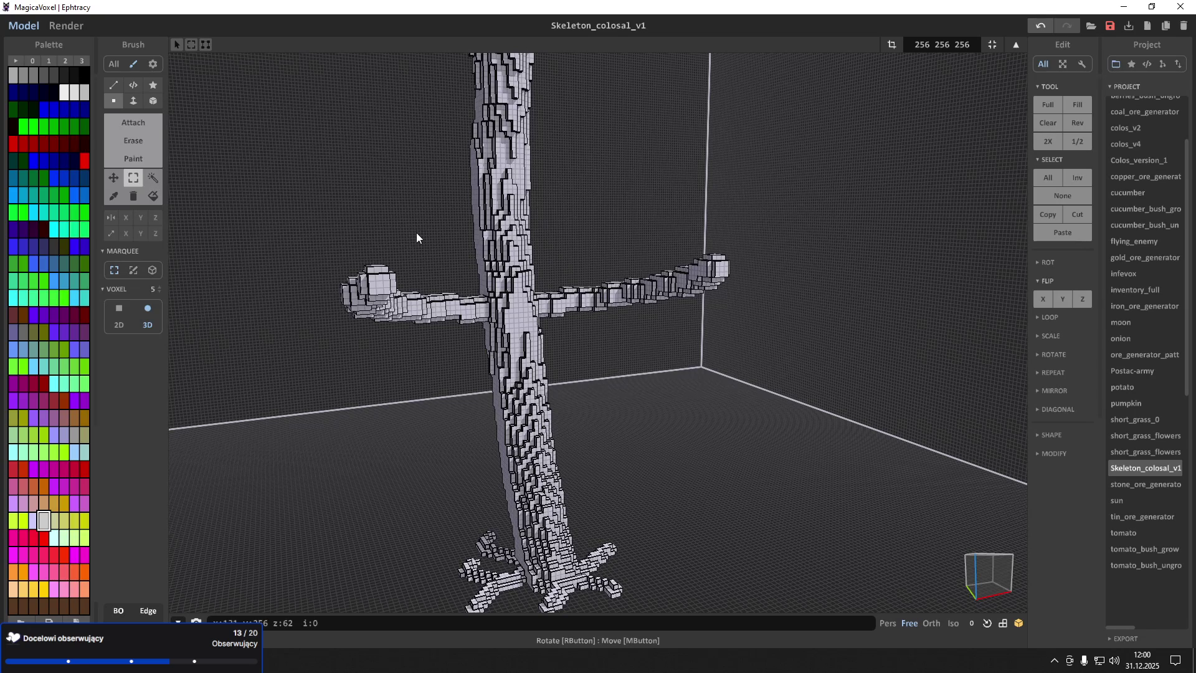
scroll(346, 214, "up", 5)
Add voxel blocks on the trunk and extend a row of cubes, undoing unwanted additions
mouse_move(420, 185)
right_mouse_down()
mouse_move(395, 181)
mouse_move(467, 184)
mouse_move(459, 208)
right_mouse_up()
scroll(381, 176, "up", 5)
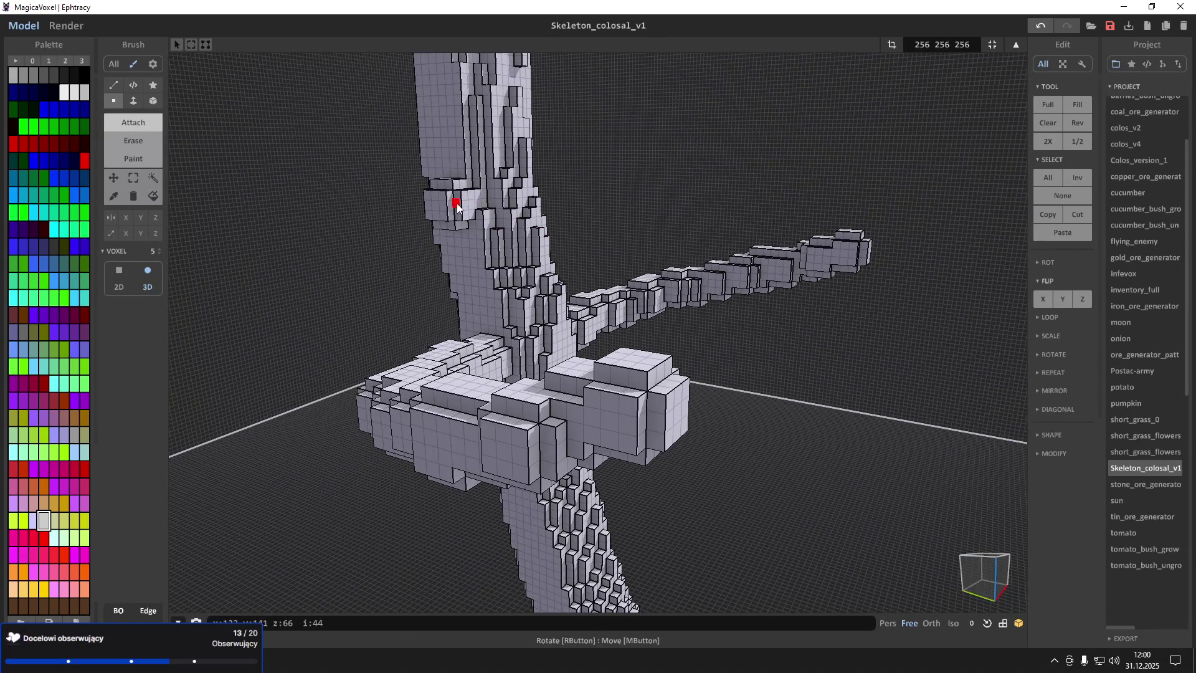
left_click(456, 203)
left_click(446, 205)
mouse_move(444, 200)
right_mouse_down()
mouse_move(442, 185)
mouse_move(473, 253)
right_mouse_up()
key("ctrl+z")
left_click(479, 319)
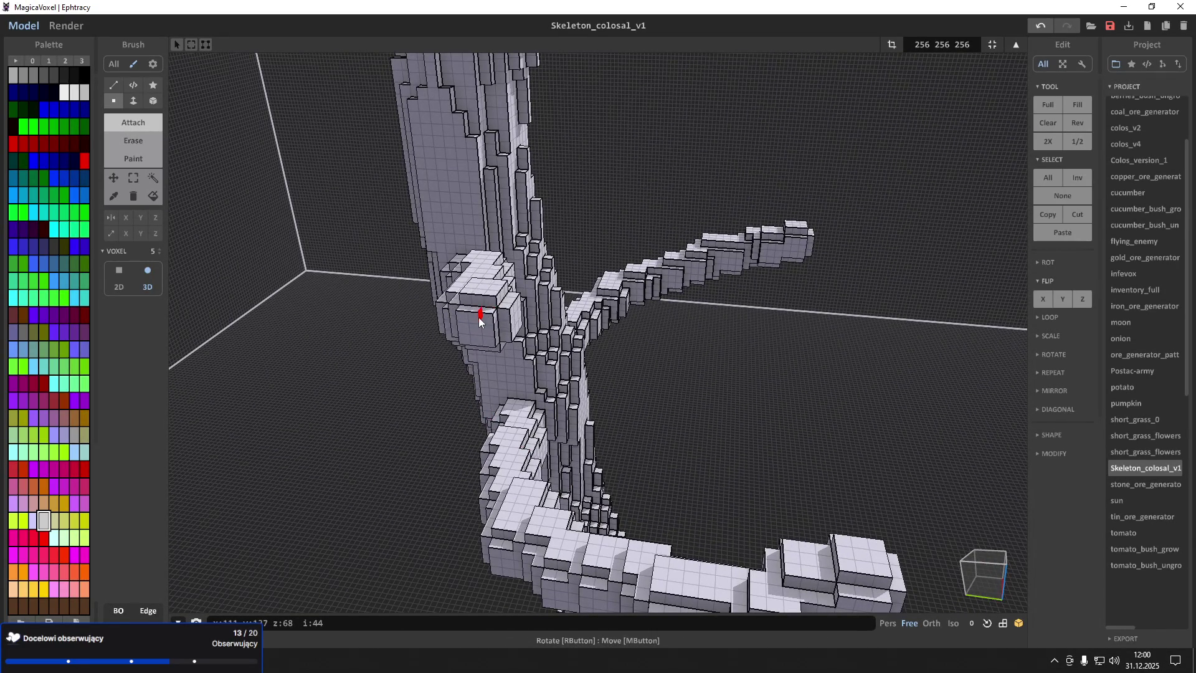
left_click(499, 346)
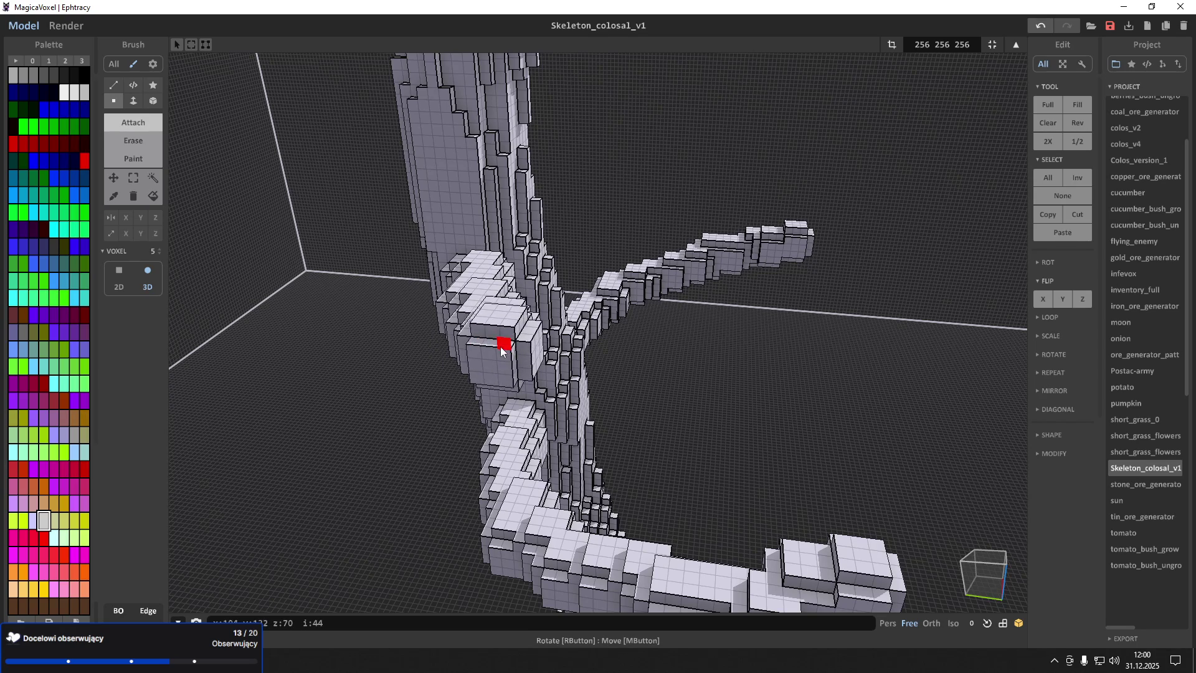
left_click_drag(511, 350, 584, 370)
scroll(619, 363, "up", 5)
right_click_drag(619, 362, 516, 379)
key("ctrl+z")
key("ctrl+z")
key("ctrl+z")
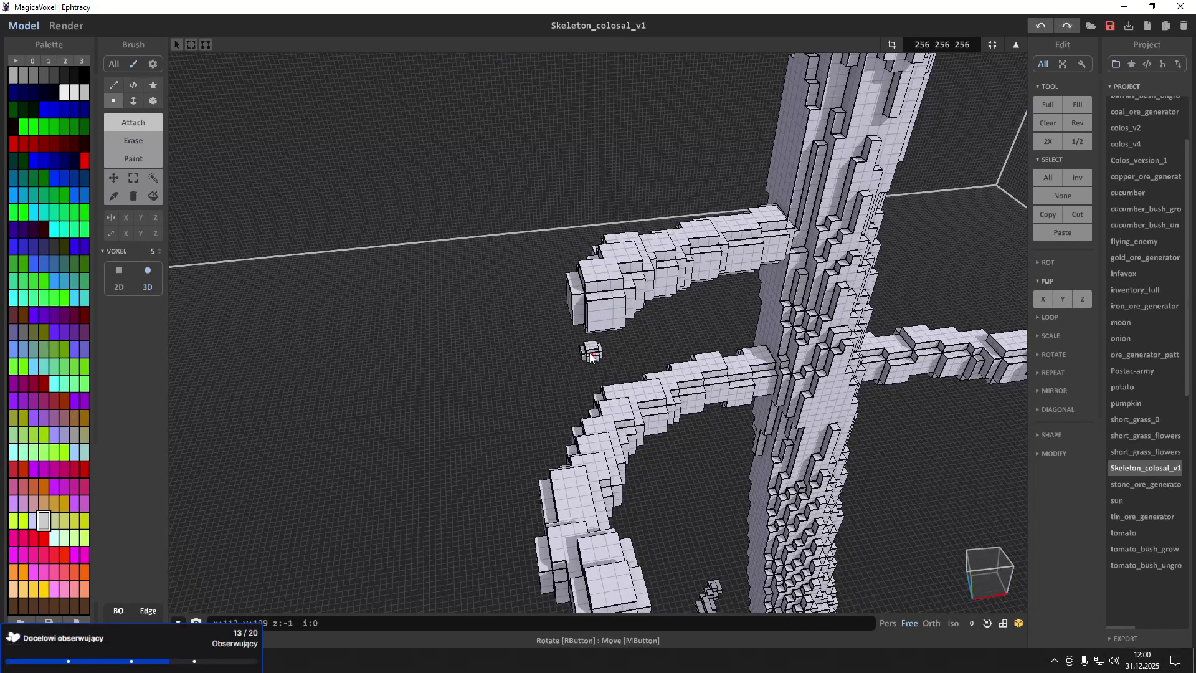
Thicken the arm's tip with extra voxels into a chunky claw-like end
mouse_move(587, 315)
left_mouse_down()
mouse_move(569, 326)
mouse_move(566, 347)
left_mouse_up()
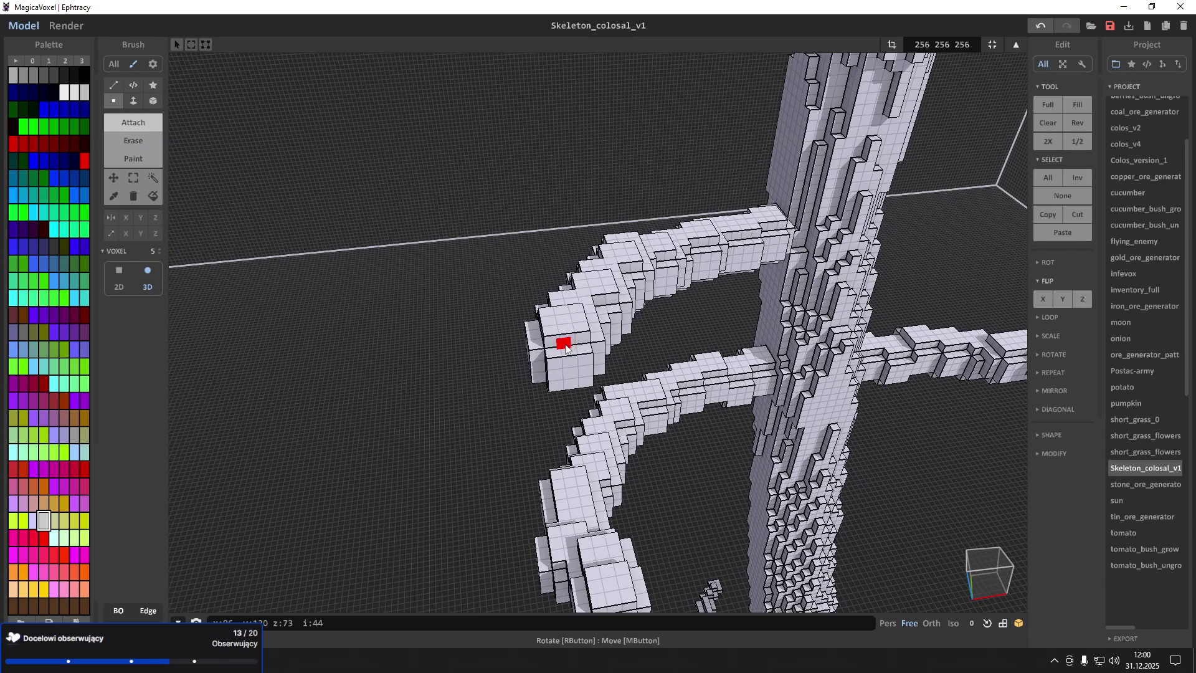
left_click(566, 354)
left_click(562, 357)
left_click(554, 362)
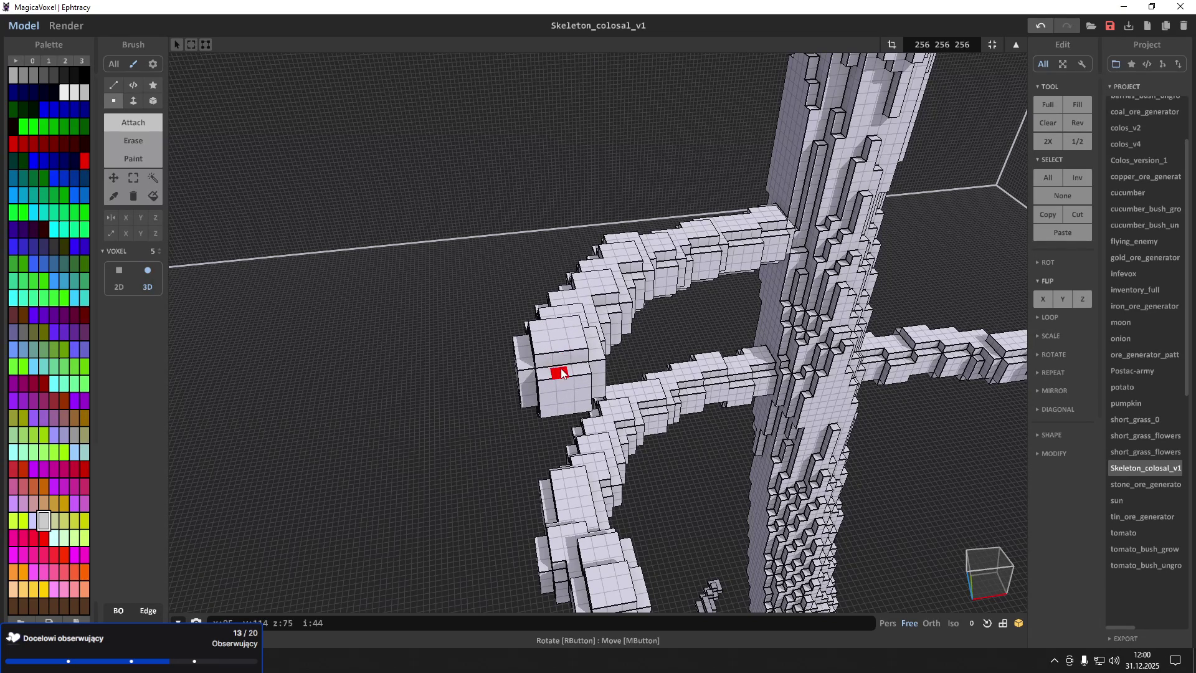
left_click(559, 375)
left_click(548, 387)
left_click(612, 429)
mouse_move(612, 429)
right_mouse_down()
mouse_move(571, 435)
mouse_move(547, 376)
mouse_move(582, 419)
mouse_move(638, 355)
mouse_move(625, 367)
mouse_move(658, 371)
mouse_move(617, 370)
right_mouse_up()
scroll(559, 373, "up", 3)
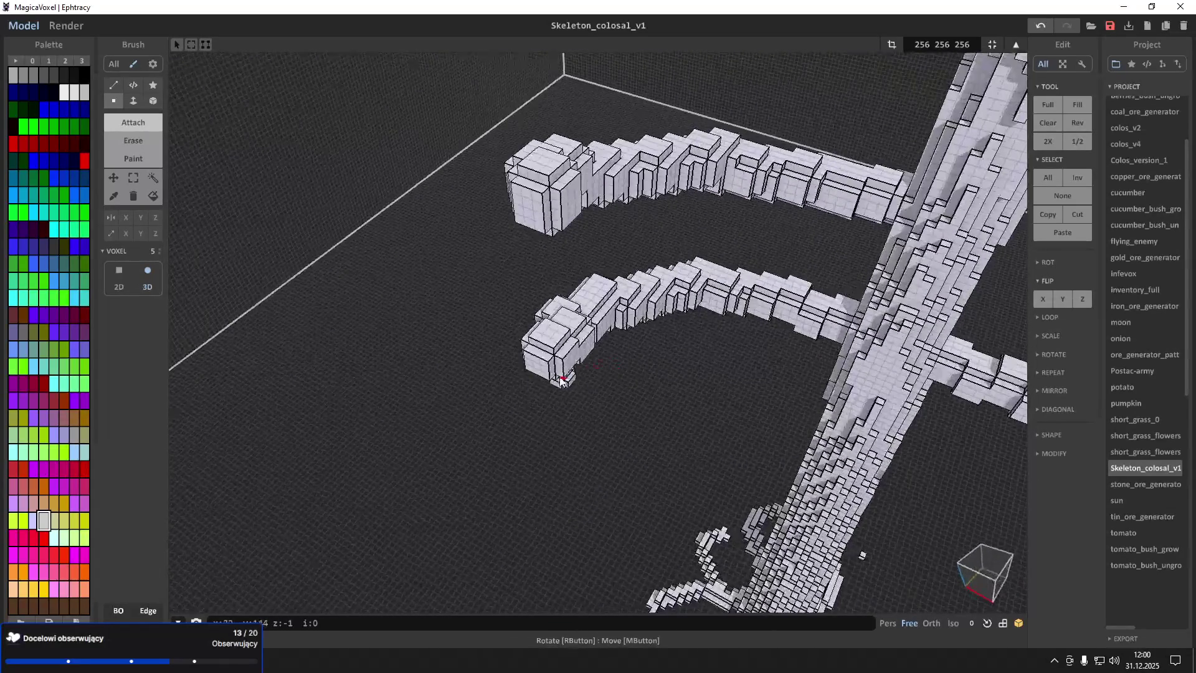
Extend the lower arm's end downward and curl it down-left around the trunk
left_click_drag(559, 373, 594, 473)
mouse_move(594, 474)
right_mouse_down()
mouse_move(764, 489)
mouse_move(752, 381)
right_mouse_up()
left_click_drag(753, 386, 735, 429)
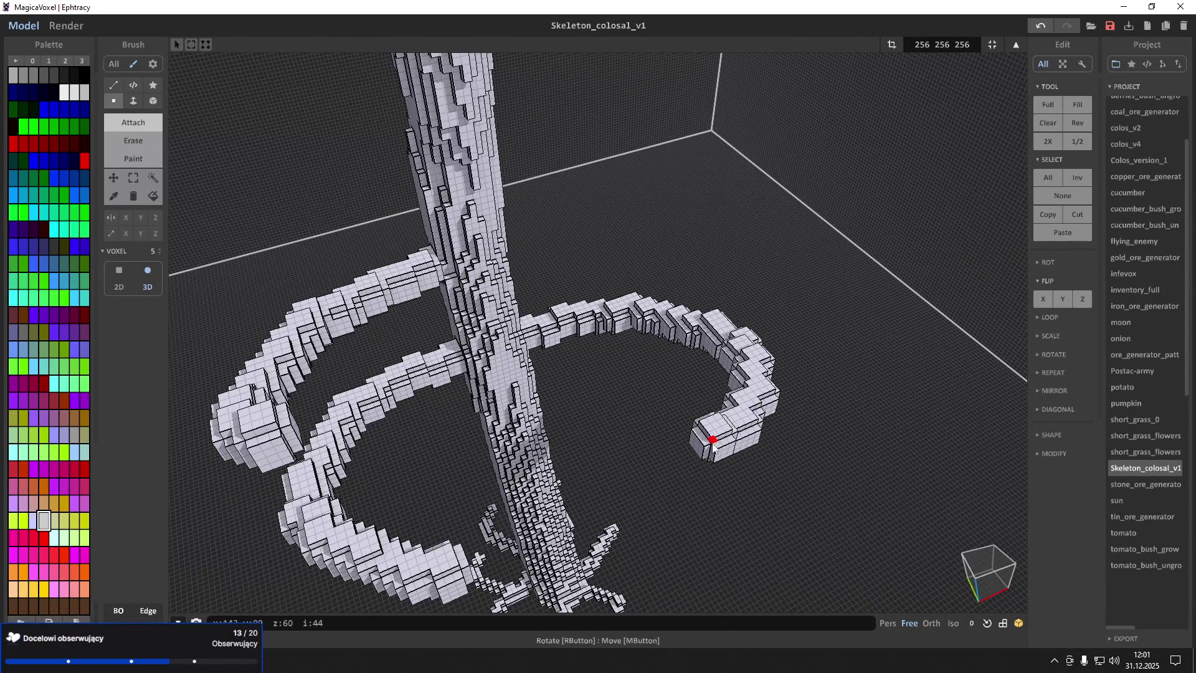
left_click_drag(716, 443, 699, 450)
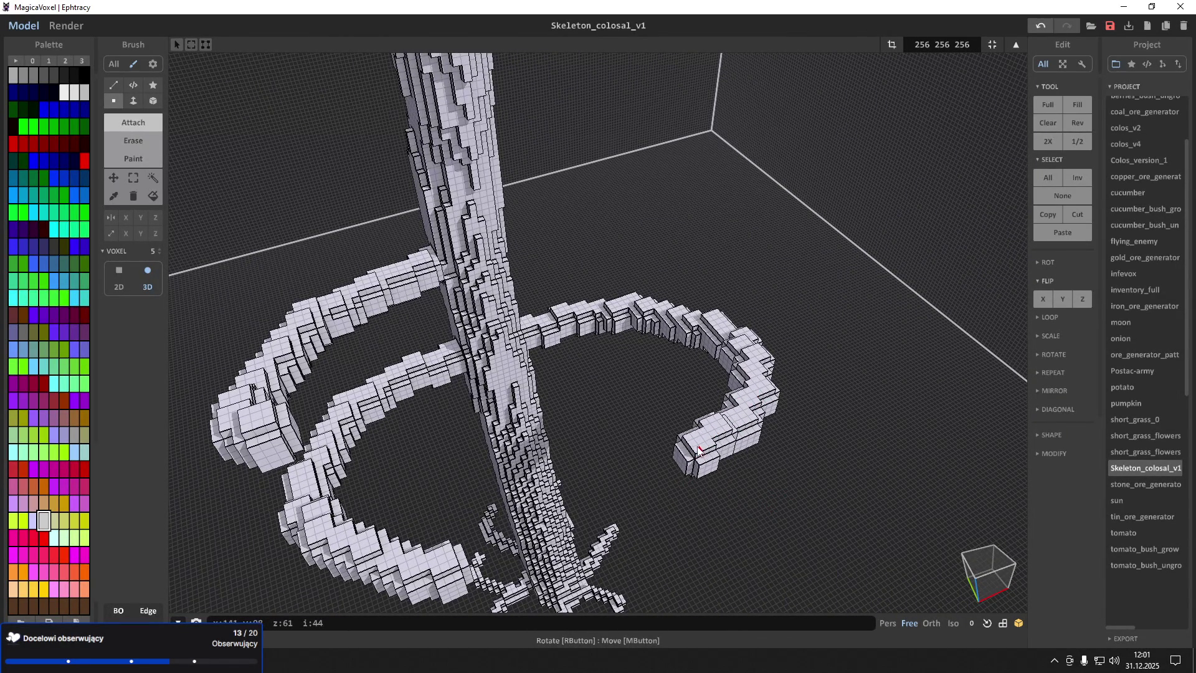
mouse_move(698, 450)
right_mouse_down()
mouse_move(742, 458)
mouse_move(685, 476)
right_mouse_up()
Box-select the whole right arm from a front view
mouse_move(498, 397)
right_mouse_down()
mouse_move(376, 214)
mouse_move(139, 176)
right_mouse_up()
left_click(133, 177)
mouse_move(685, 311)
right_mouse_down()
mouse_move(764, 304)
mouse_move(782, 385)
mouse_move(680, 308)
right_mouse_up()
scroll(591, 324, "up", 3)
mouse_move(546, 286)
left_mouse_down()
mouse_move(611, 375)
mouse_move(801, 488)
left_mouse_up()
scroll(793, 485, "up", 2)
Delete the right arm and select the lower-left curled arm with its middle segment
key("Delete")
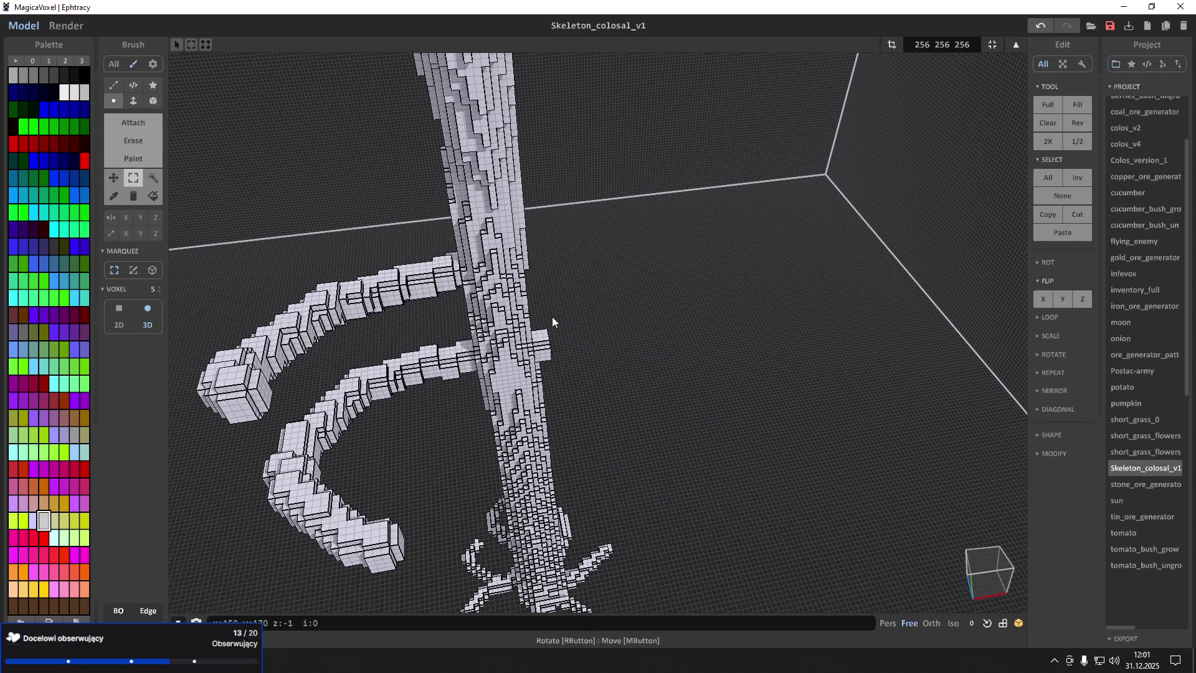
mouse_move(361, 548)
left_mouse_down()
mouse_move(277, 405)
mouse_move(253, 432)
left_mouse_up()
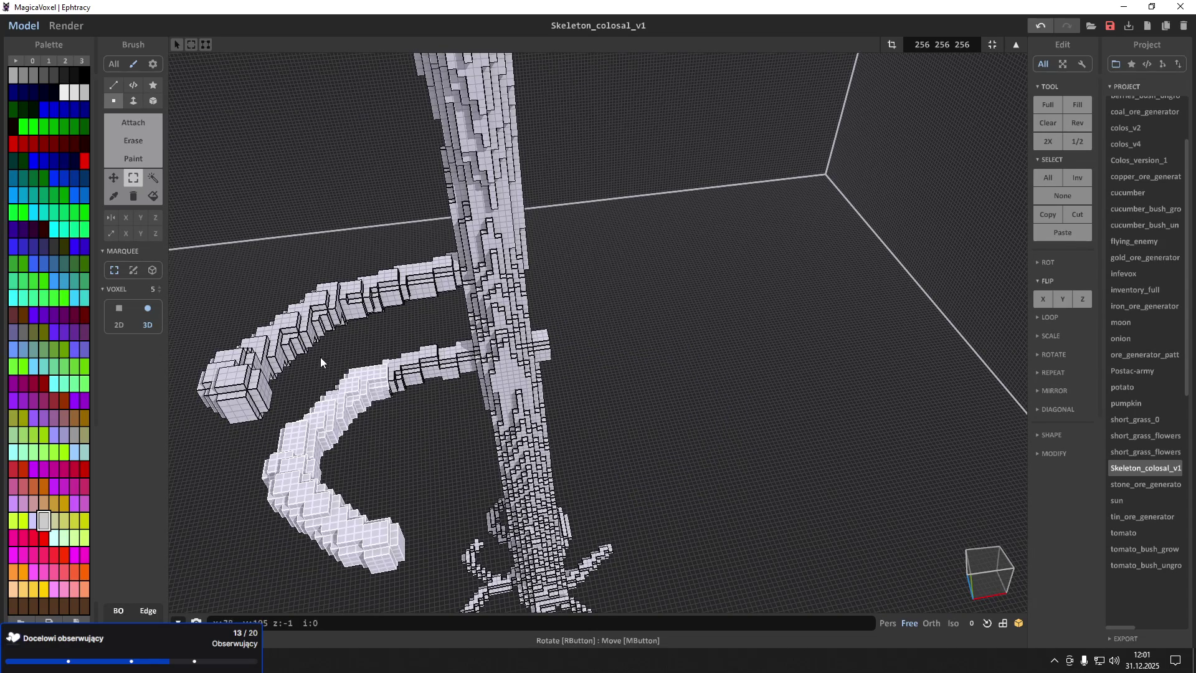
left_click_drag(408, 381, 435, 414)
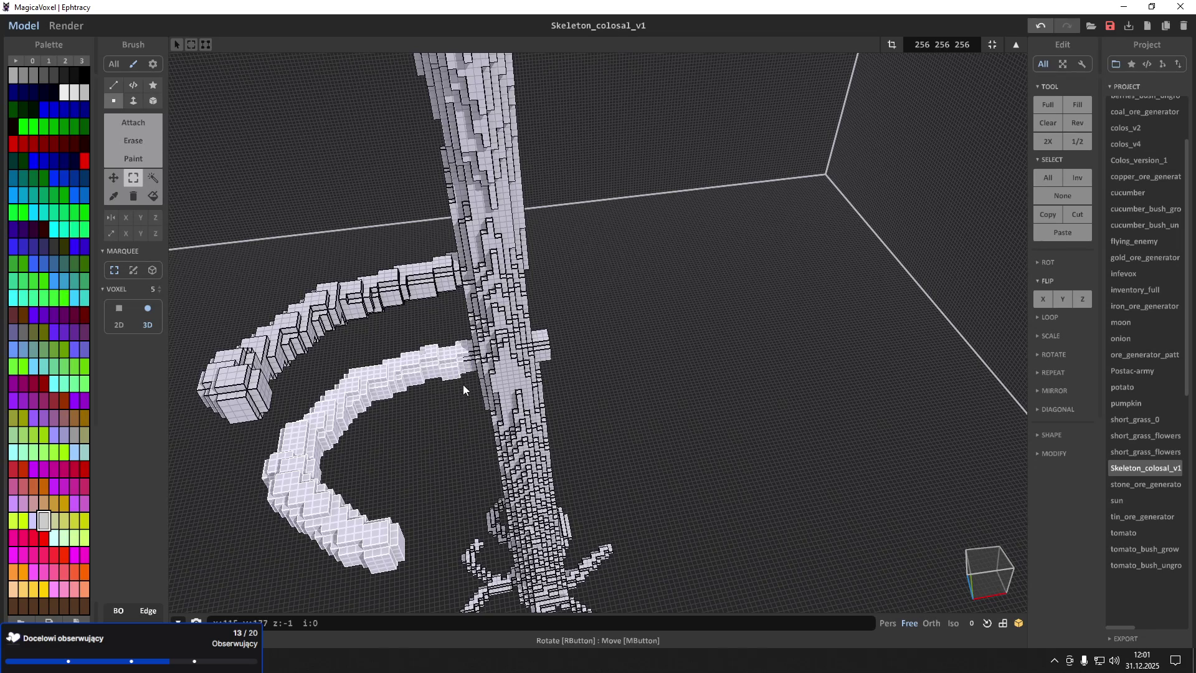
right_click_drag(462, 384, 85, 236)
left_click(664, 437)
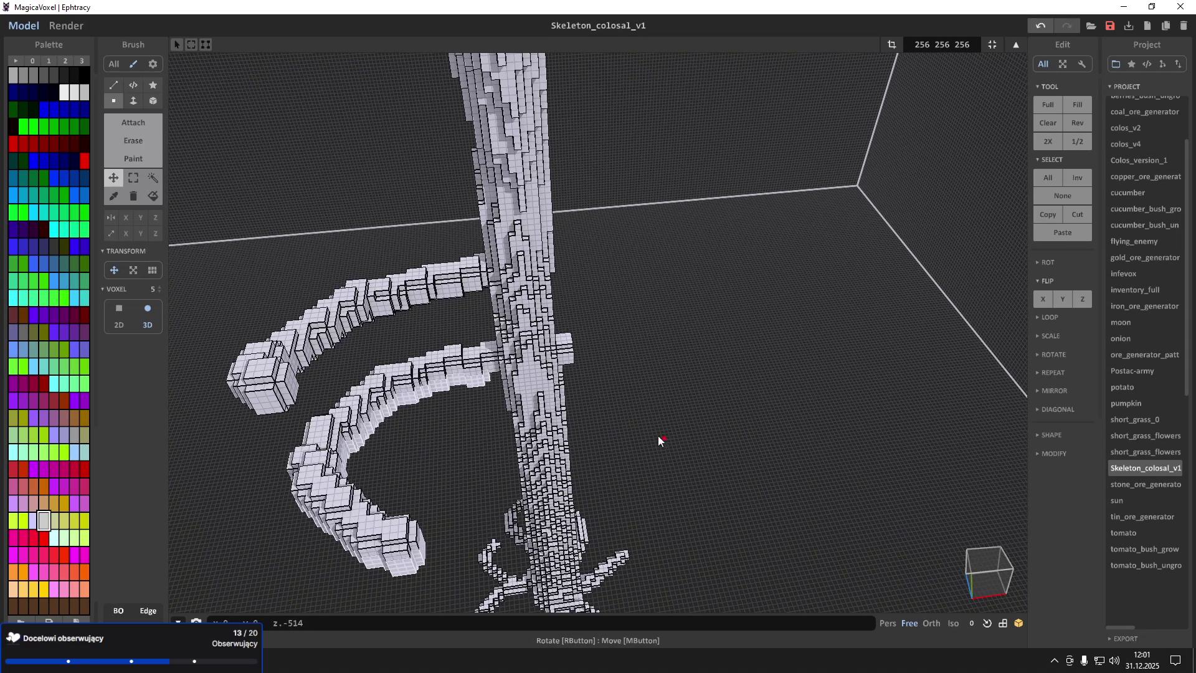
Duplicate the curled arm, flip it on X, and join it to the trunk's right side
key("ctrl+z")
left_click_drag(432, 378, 803, 351)
left_click(1050, 296)
left_click_drag(681, 380, 564, 357)
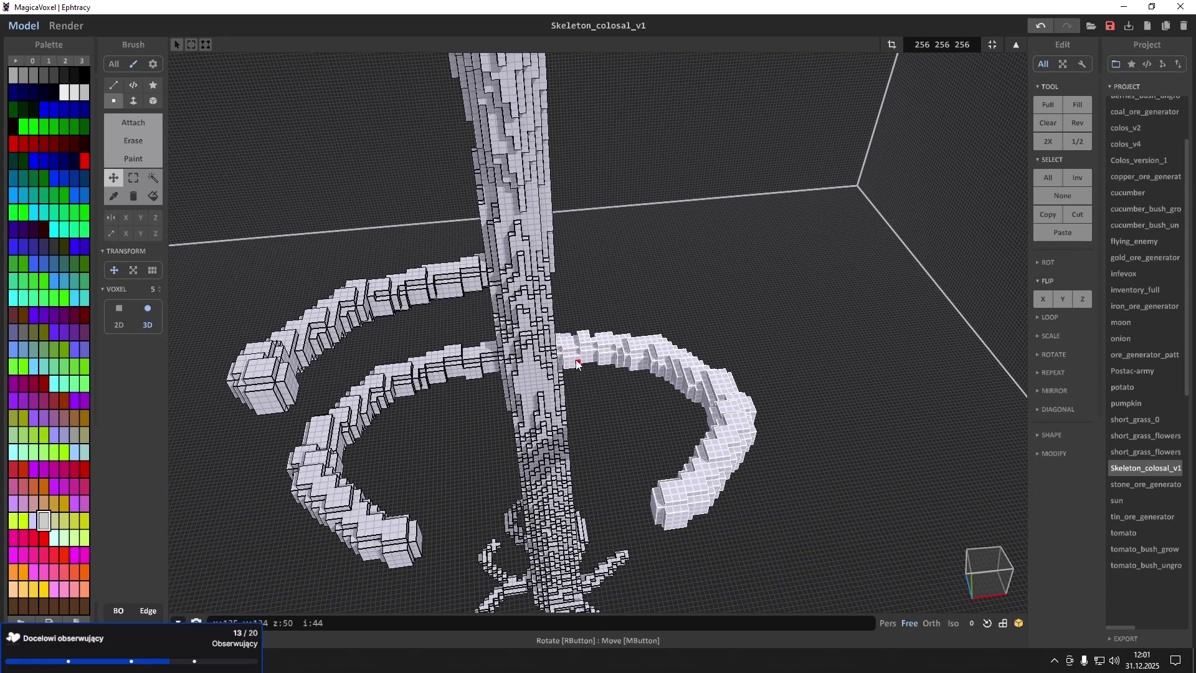
scroll(578, 365, "up", 10)
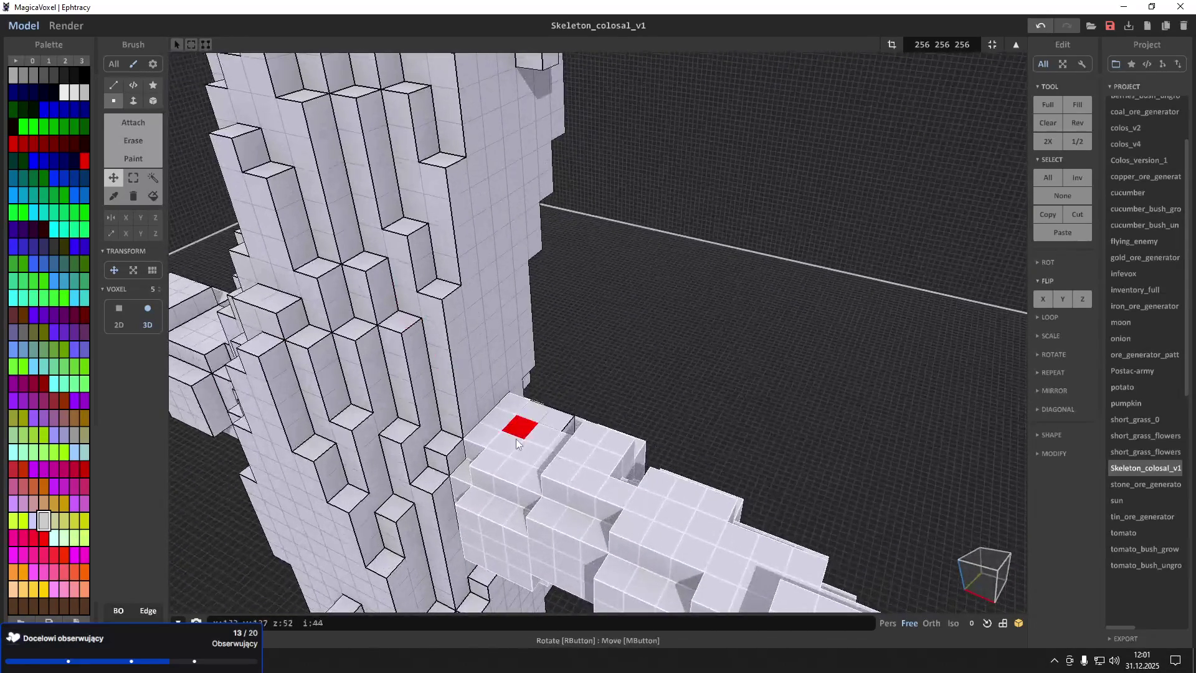
In Attach mode, add voxels to the upper arm's end block and extrude it forward
scroll(535, 445, "down", 10)
mouse_move(535, 445)
right_mouse_down()
mouse_move(558, 436)
mouse_move(318, 300)
right_mouse_up()
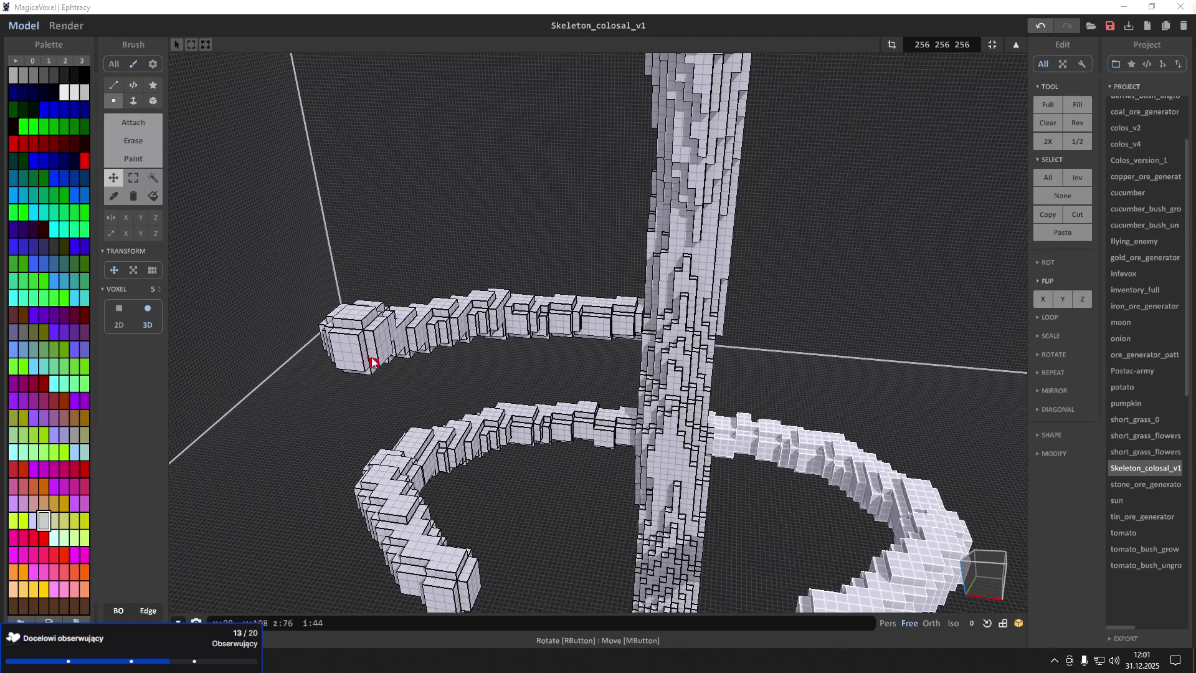
left_click(141, 130)
scroll(335, 361, "up", 5)
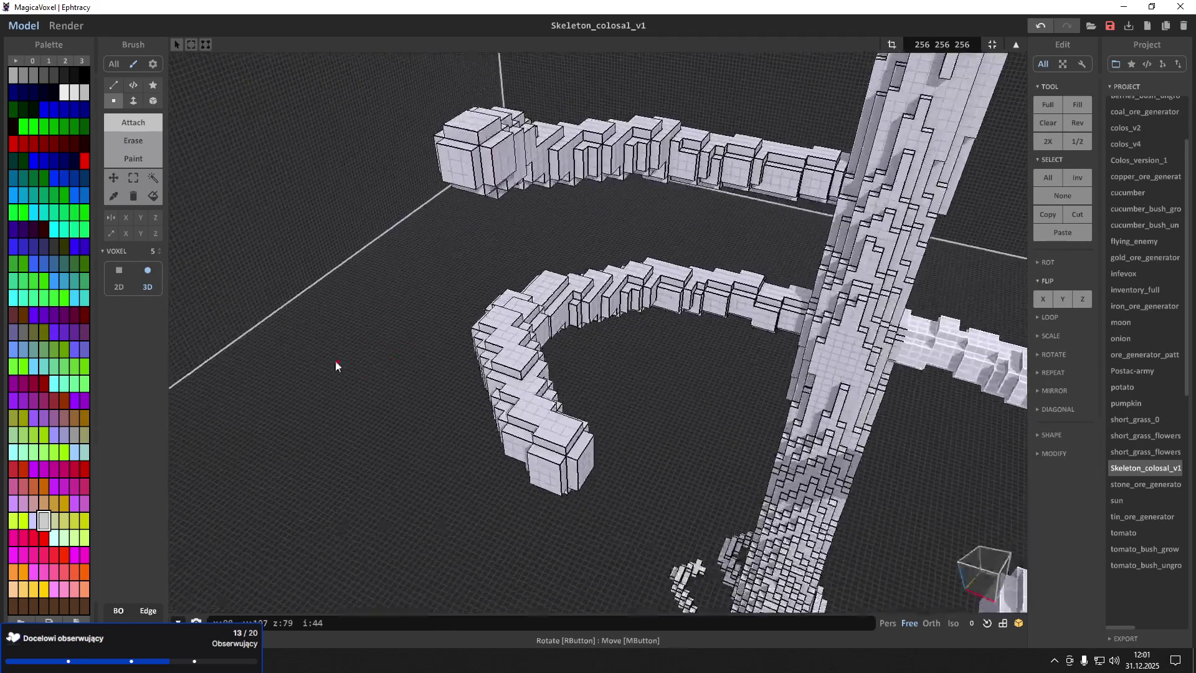
left_click(477, 153)
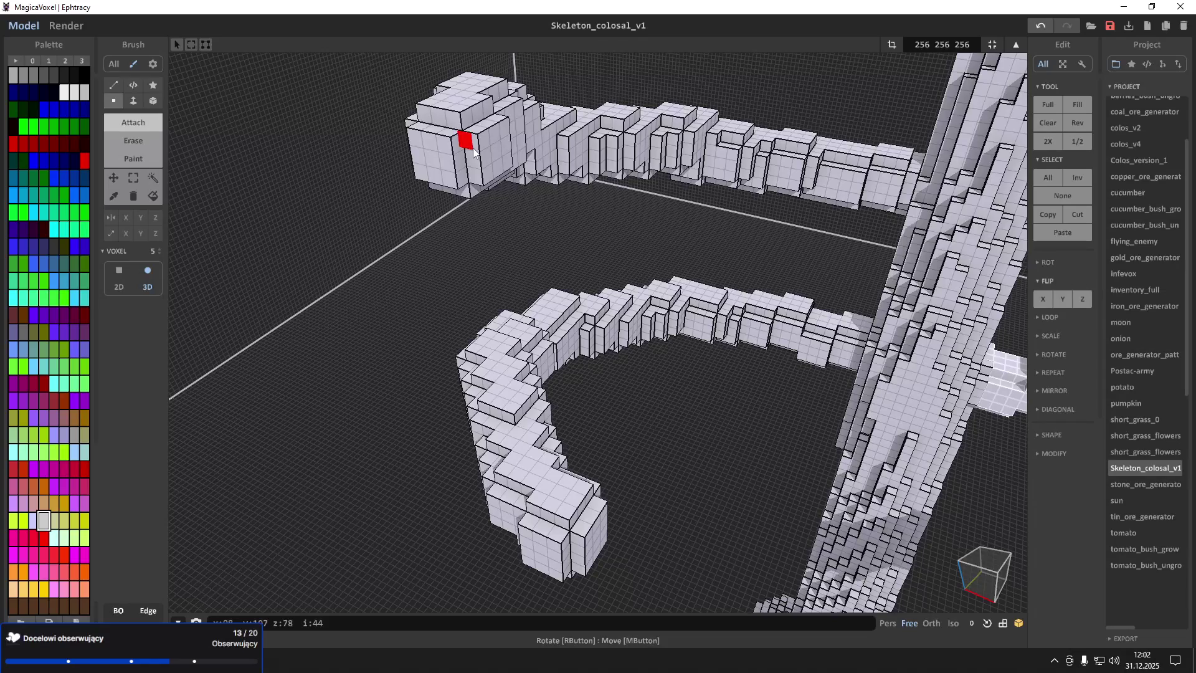
left_click(475, 151)
left_click(480, 155)
left_click(486, 182)
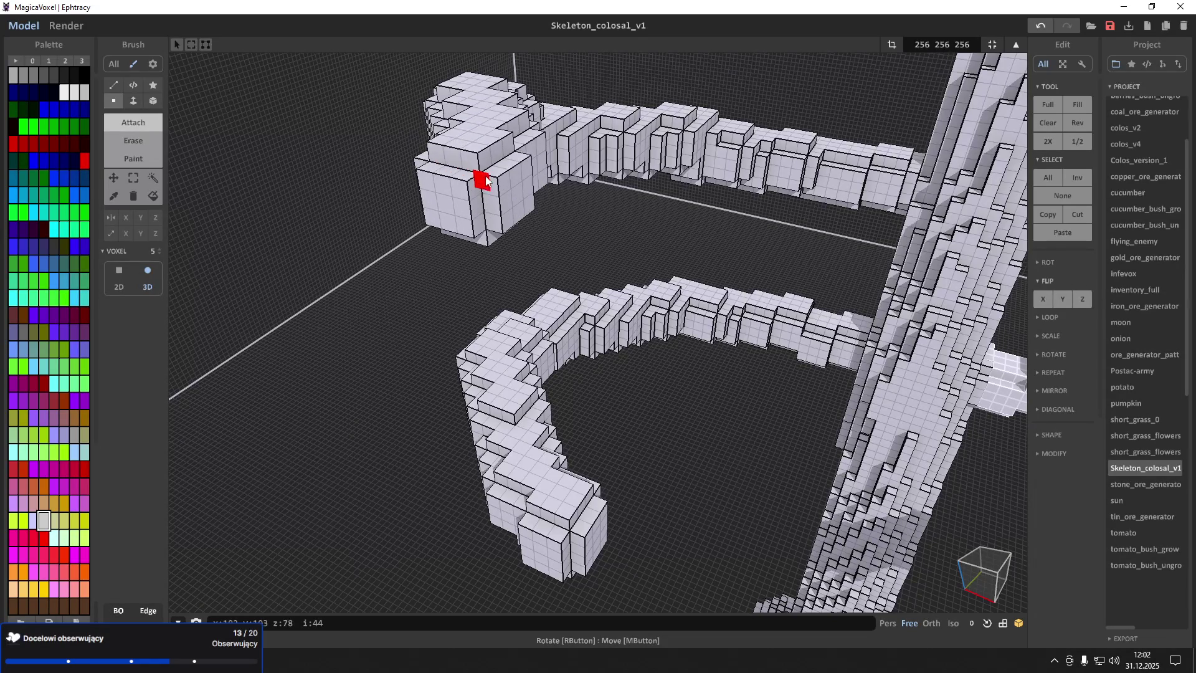
left_click_drag(486, 181, 500, 229)
Undo and redo through the recent tip edits to settle on a tip shape
mouse_move(500, 229)
right_mouse_down()
mouse_move(534, 206)
mouse_move(641, 249)
mouse_move(546, 207)
right_mouse_up()
scroll(546, 207, "up", 10)
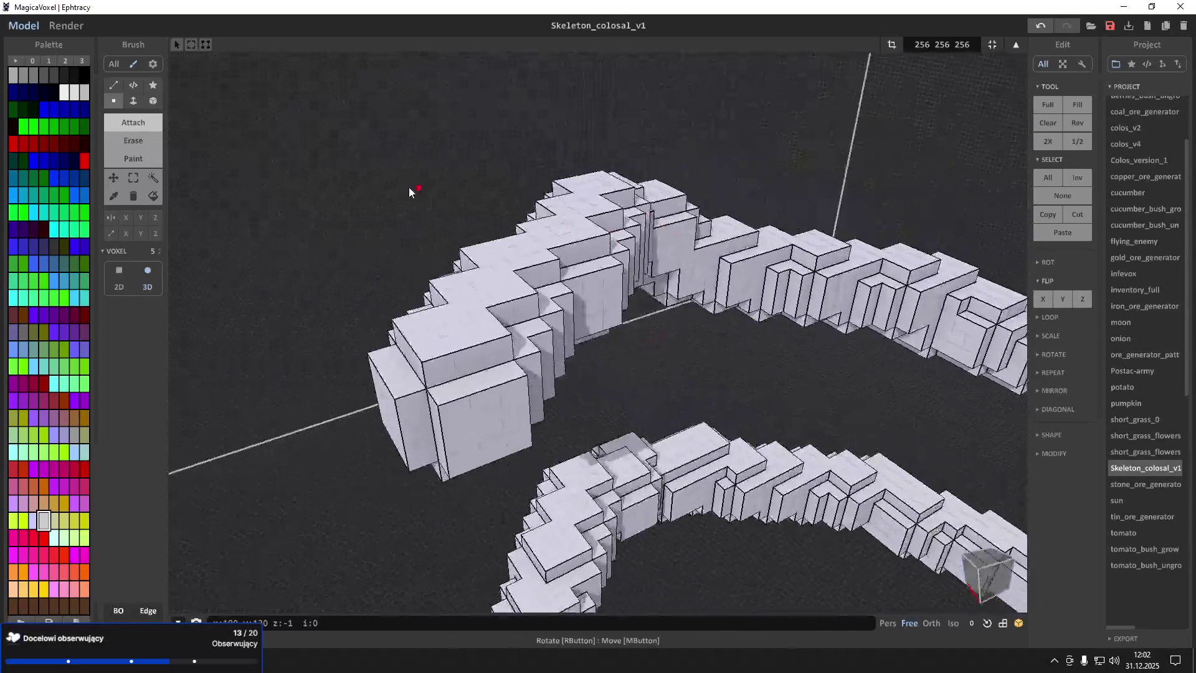
scroll(443, 203, "down", 6)
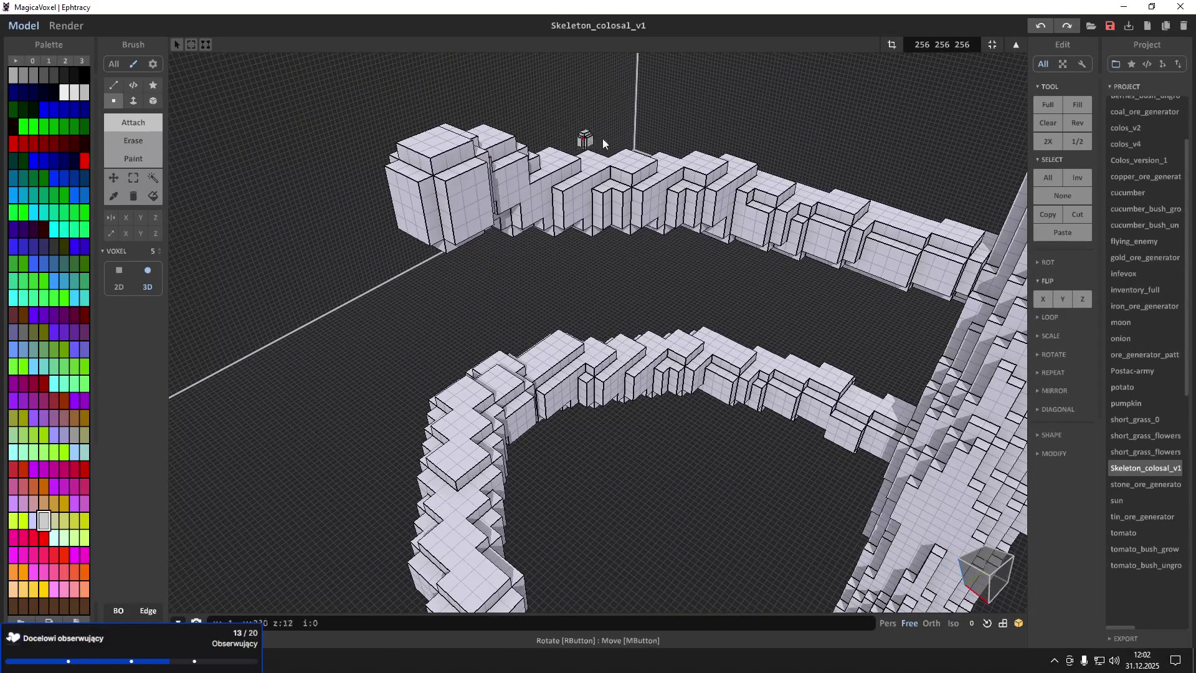
key("ctrl+z")
key("ctrl+y")
key("ctrl+y")
key("ctrl+y")
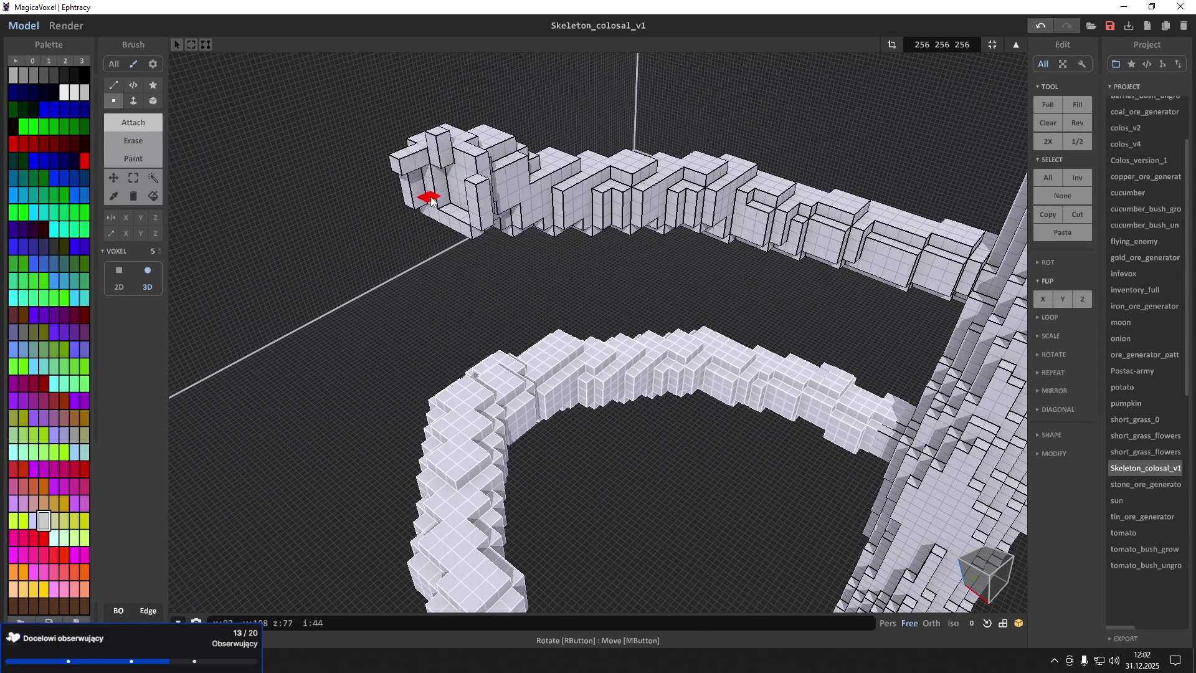
key("ctrl+z")
key("ctrl+z")
key("ctrl+z")
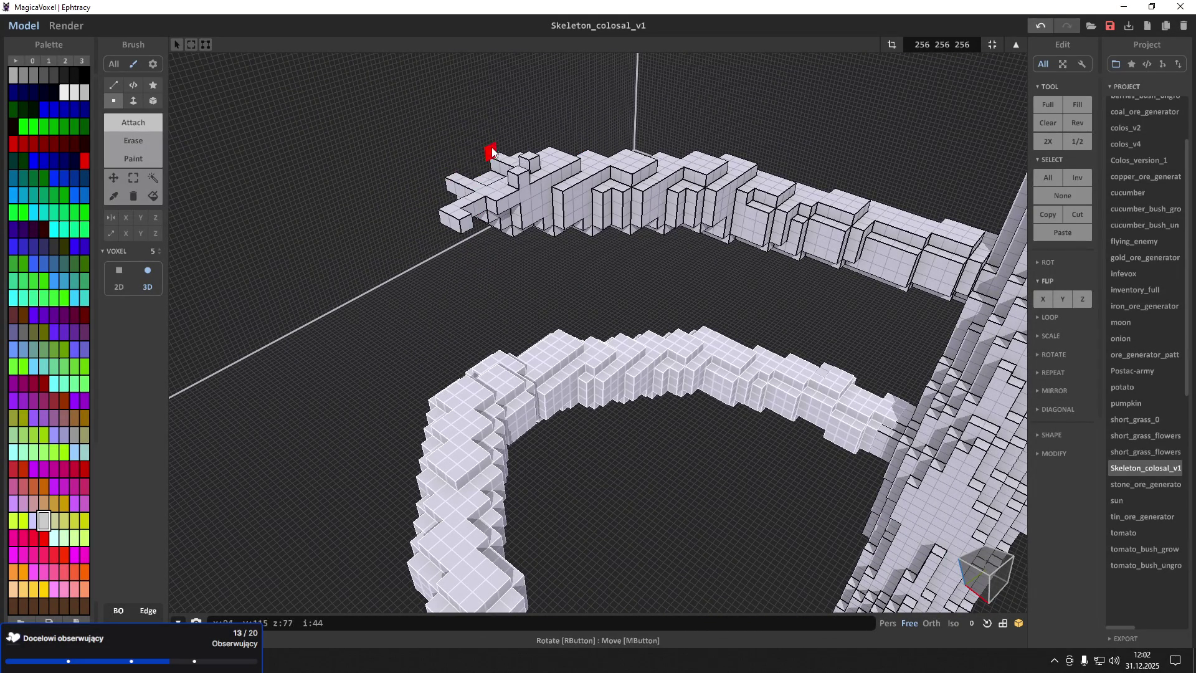
key("ctrl+z")
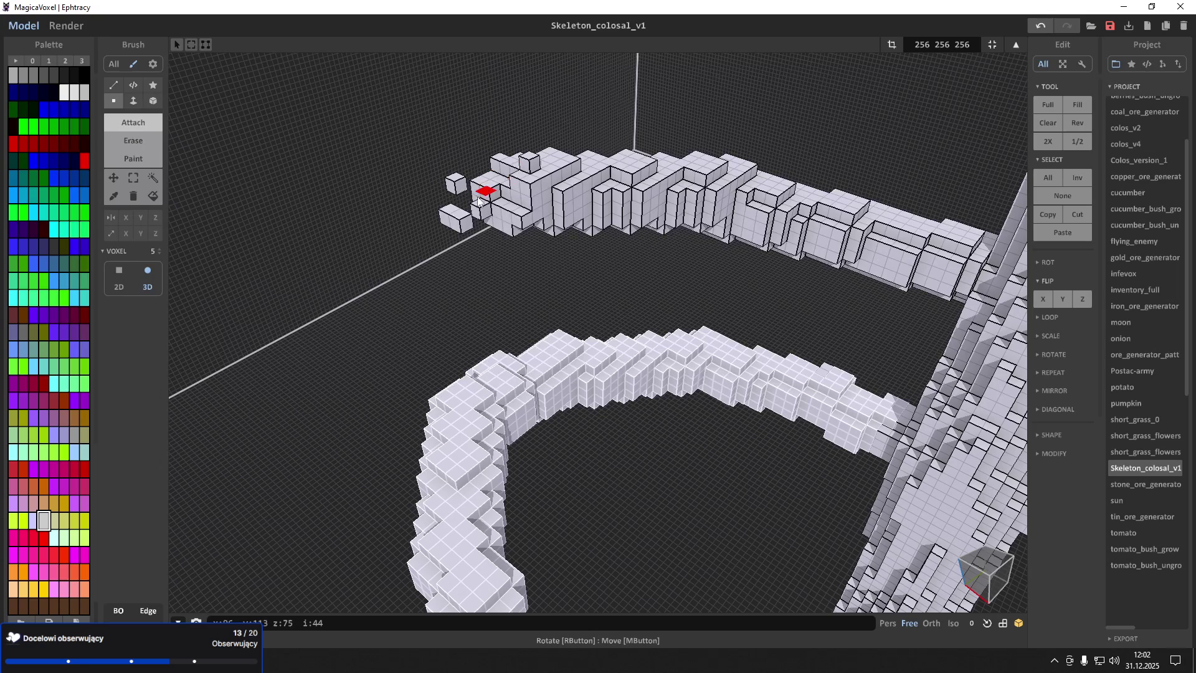
scroll(510, 174, "up", 5)
Stack voxel blocks out of the upper arm's tip and grow it further outward
mouse_move(513, 181)
right_mouse_down()
mouse_move(578, 249)
mouse_move(550, 247)
mouse_move(544, 318)
mouse_move(481, 251)
right_mouse_up()
mouse_move(529, 206)
left_mouse_down()
mouse_move(525, 239)
mouse_move(564, 285)
mouse_move(522, 329)
left_mouse_up()
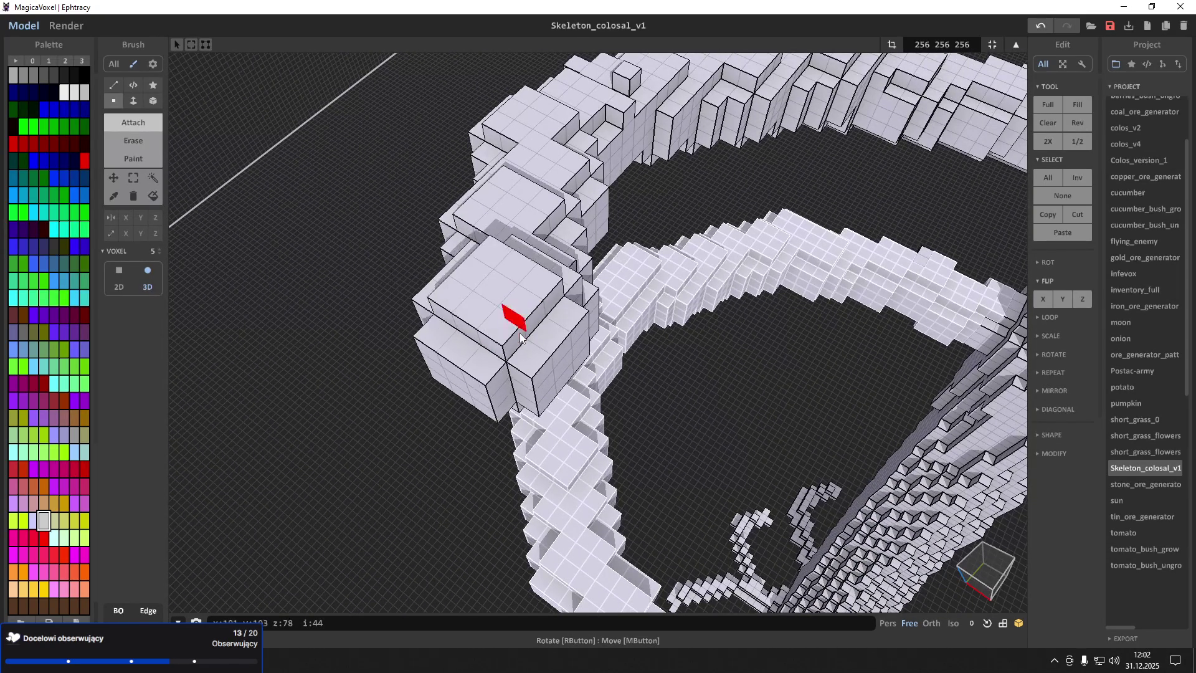
mouse_move(526, 349)
right_mouse_down()
mouse_move(551, 366)
mouse_move(510, 339)
right_mouse_up()
left_click_drag(488, 283, 529, 392)
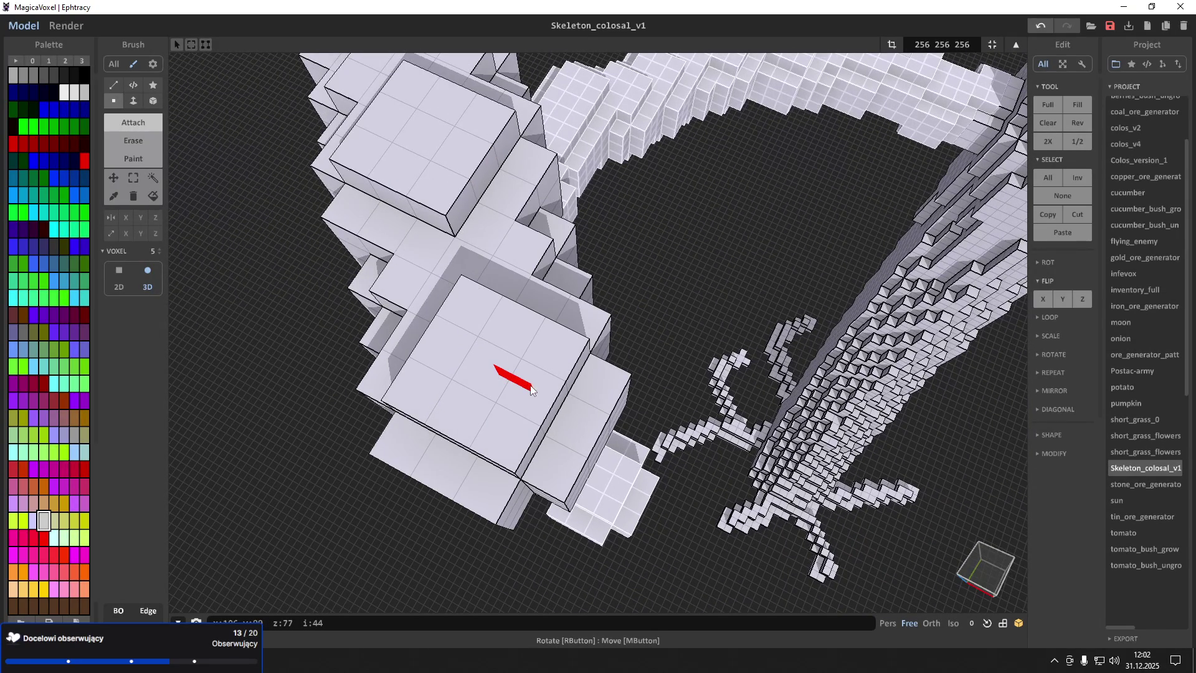
mouse_move(575, 407)
right_mouse_down()
mouse_move(629, 420)
mouse_move(540, 349)
mouse_move(461, 382)
mouse_move(460, 354)
mouse_move(523, 346)
mouse_move(249, 195)
right_mouse_up()
left_click(153, 100)
scroll(536, 181, "up", 5)
right_click_drag(481, 261, 461, 230)
left_click(133, 178)
mouse_move(405, 299)
right_mouse_down()
mouse_move(520, 355)
mouse_move(559, 289)
right_mouse_up()
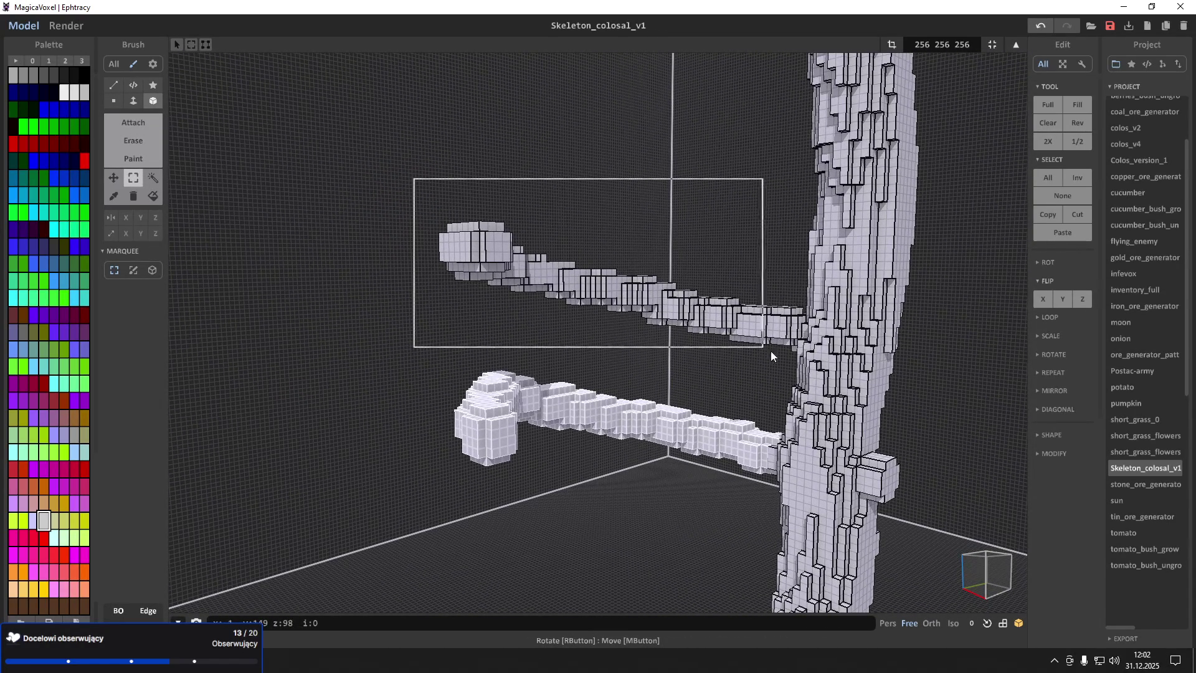
Box-select the upper arm's blocky end piece and drag it with the Move tool
left_click_drag(798, 355, 796, 354)
right_click_drag(796, 354, 442, 248)
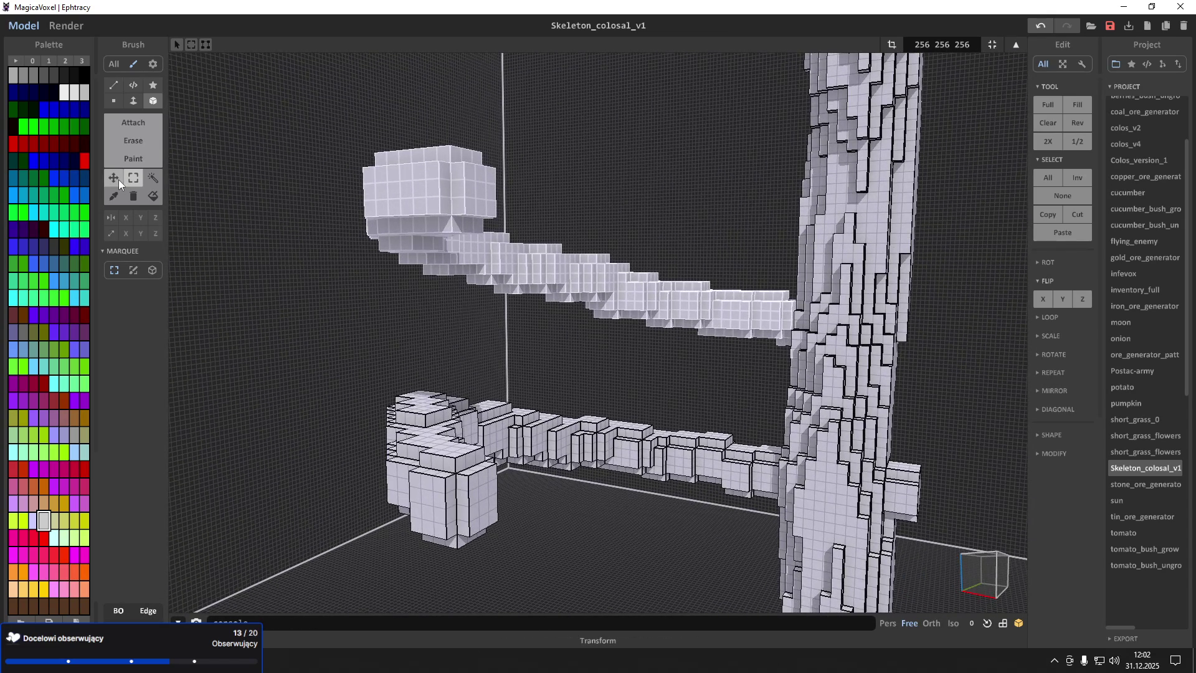
mouse_move(323, 126)
left_mouse_down()
mouse_move(582, 315)
mouse_move(533, 318)
left_mouse_up()
left_click(113, 178)
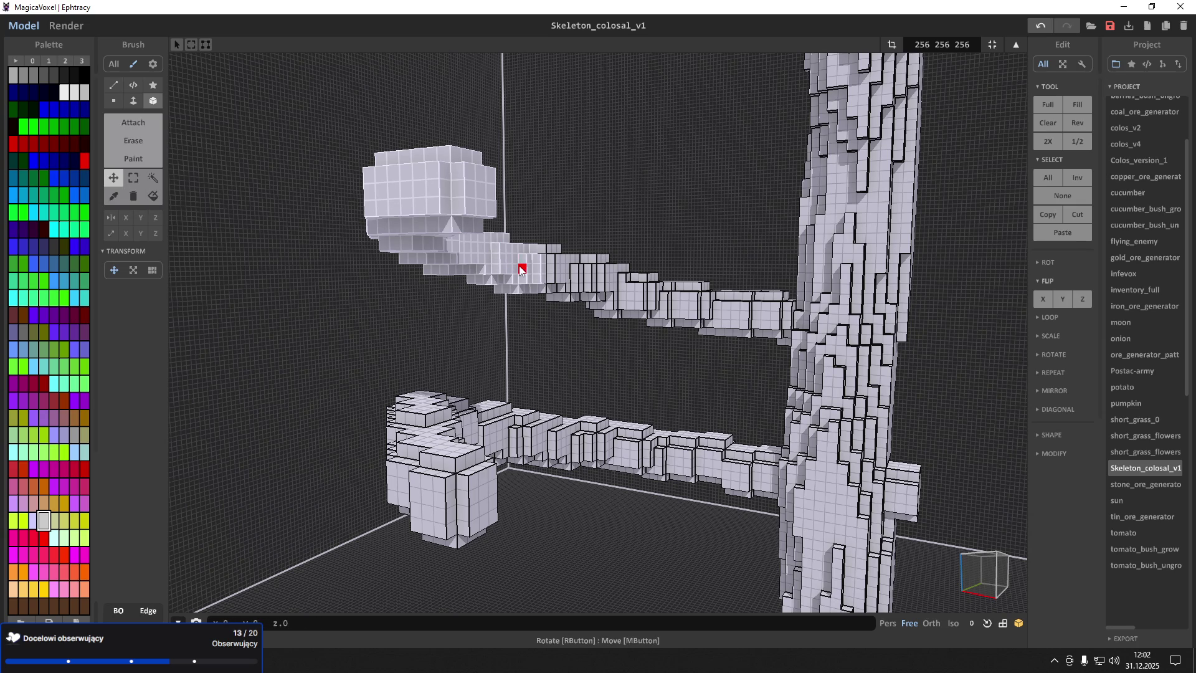
left_click(133, 178)
mouse_move(342, 141)
left_mouse_down()
mouse_move(413, 193)
mouse_move(454, 249)
mouse_move(434, 236)
left_mouse_up()
left_click(114, 178)
mouse_move(434, 235)
right_mouse_down()
mouse_move(324, 224)
mouse_move(127, 171)
right_mouse_up()
left_click(133, 178)
Box-select the whole upper arm and move a copy across to the trunk's far side
right_click_drag(447, 267, 388, 185)
left_click_drag(388, 185, 832, 375)
mouse_move(692, 362)
right_mouse_down()
mouse_move(672, 369)
mouse_move(812, 367)
mouse_move(725, 390)
mouse_move(770, 391)
right_mouse_up()
left_click(114, 178)
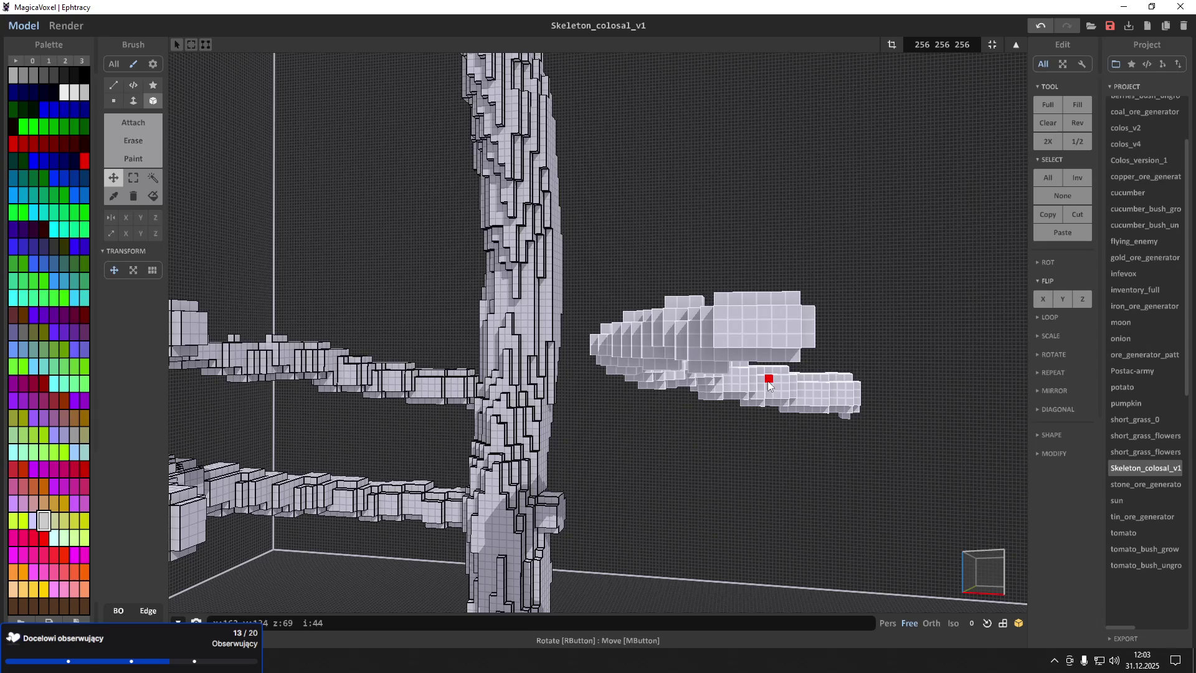
mouse_move(702, 357)
right_mouse_down()
mouse_move(632, 280)
mouse_move(753, 293)
right_mouse_up()
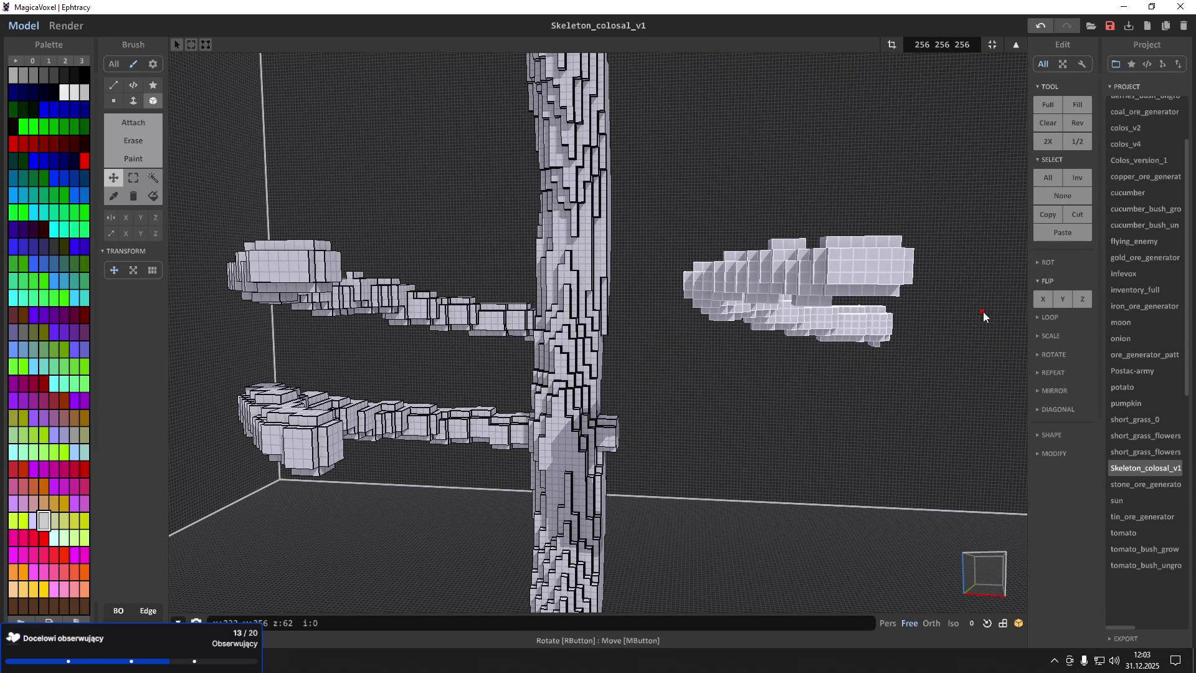
Flip the right arm piece with Flip Z, X and Y so it points outward
left_click(1075, 304)
left_click(1042, 304)
left_click(1062, 302)
left_click(1044, 300)
mouse_move(749, 323)
right_mouse_down()
mouse_move(641, 322)
mouse_move(524, 359)
mouse_move(707, 381)
mouse_move(157, 161)
right_mouse_up()
scroll(642, 322, "up", 10)
scroll(642, 317, "up", 5)
scroll(523, 361, "down", 8)
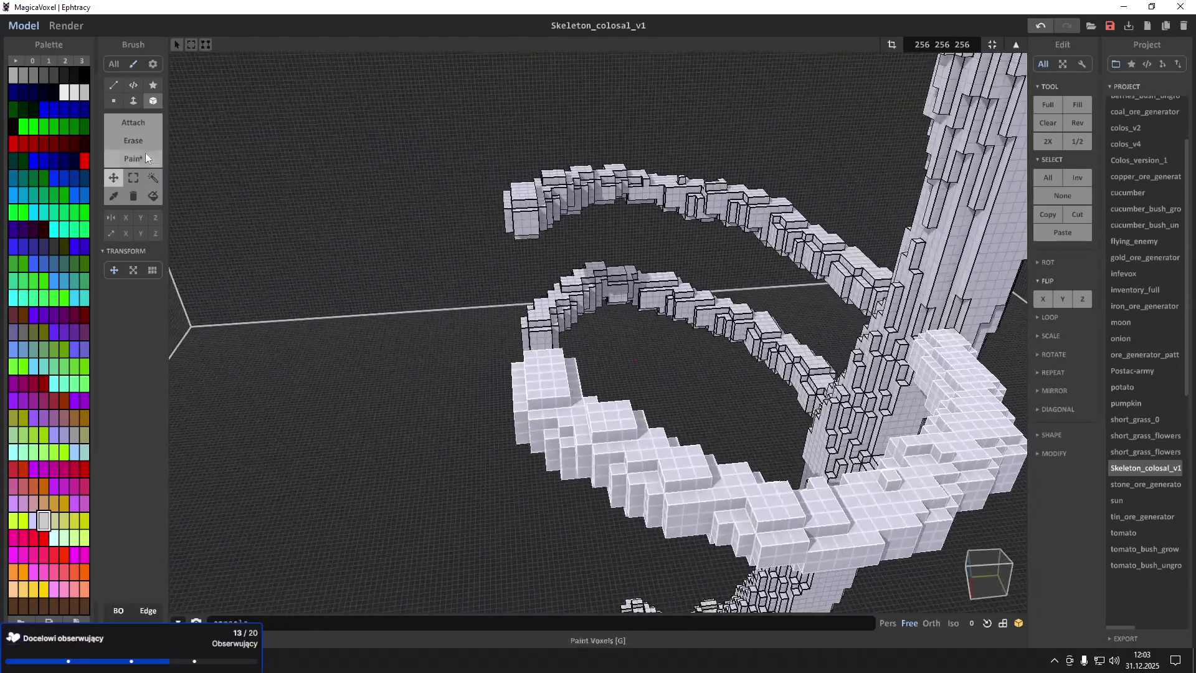
Box-select the lower curving arms
left_click(135, 179)
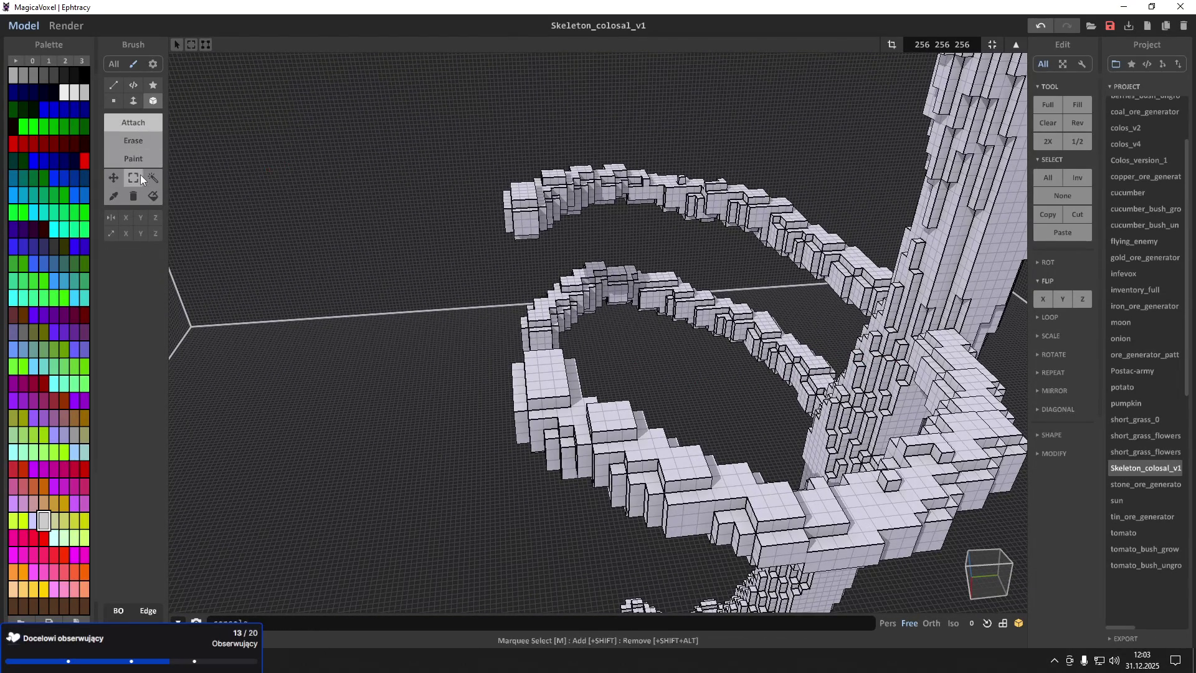
scroll(559, 244, "up", 5)
scroll(557, 214, "down", 5)
mouse_move(391, 231)
left_mouse_down()
mouse_move(579, 316)
mouse_move(753, 366)
left_mouse_up()
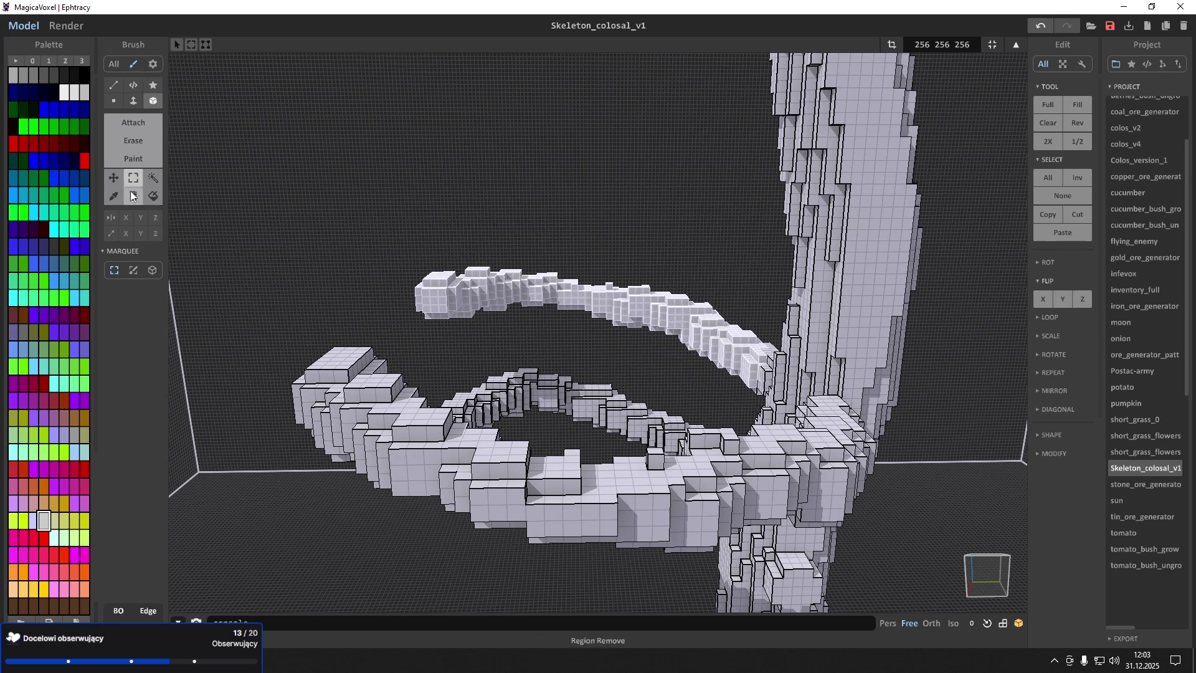
scroll(240, 204, "up", 5)
left_click(123, 123)
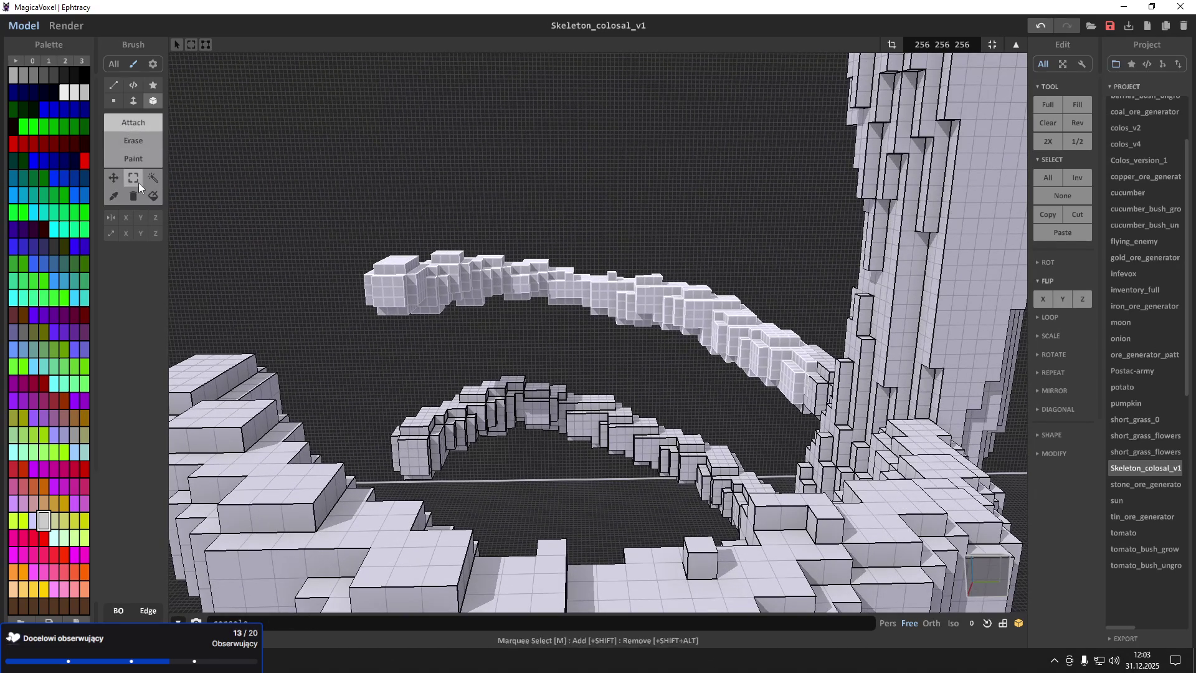
Attach a block onto the trunk's upper section with the single-voxel brush and thicken it
right_click_drag(831, 325, 871, 322)
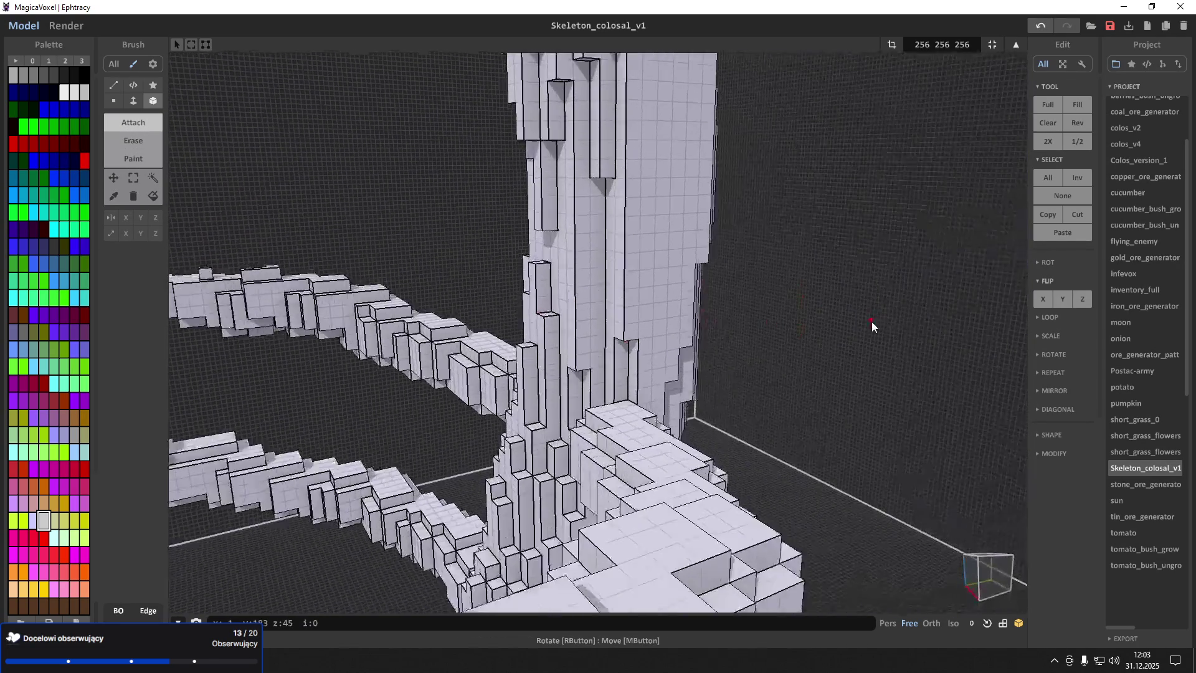
left_click(114, 100)
left_click(656, 215)
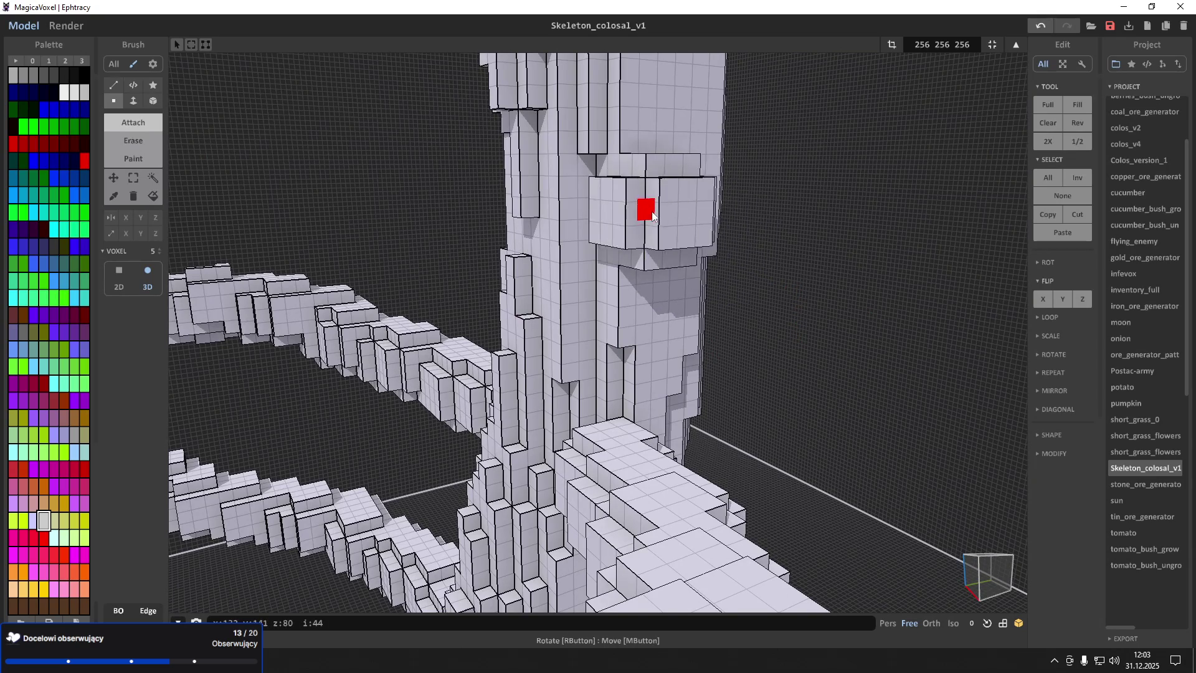
left_click(661, 210)
mouse_move(685, 212)
right_mouse_down()
mouse_move(702, 188)
mouse_move(645, 256)
right_mouse_up()
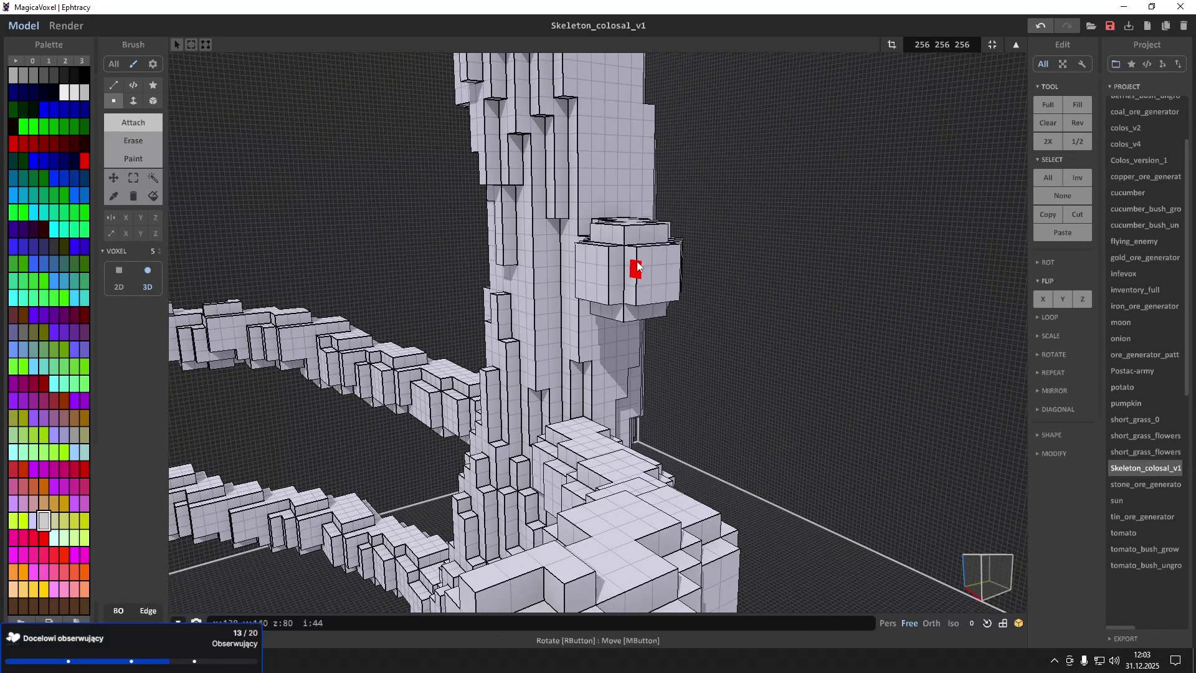
left_click(628, 257)
left_click(627, 258)
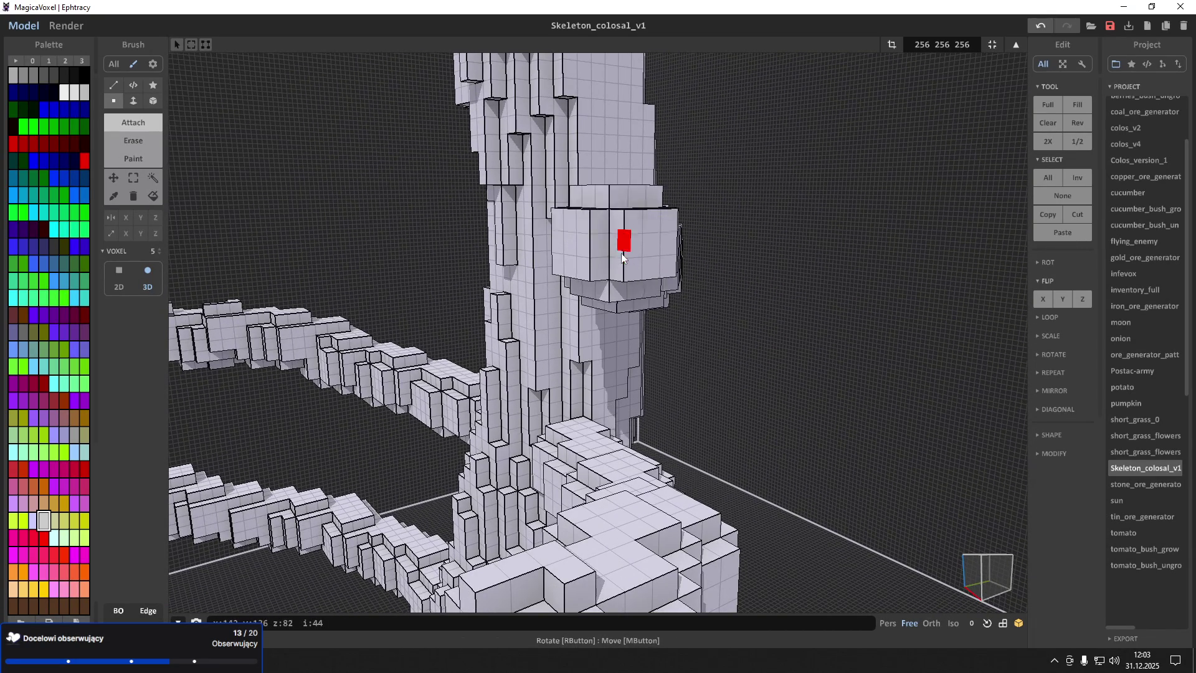
Extrude the trunk block further outward to form the new arm
right_click_drag(627, 258, 655, 246)
scroll(655, 245, "up", 2)
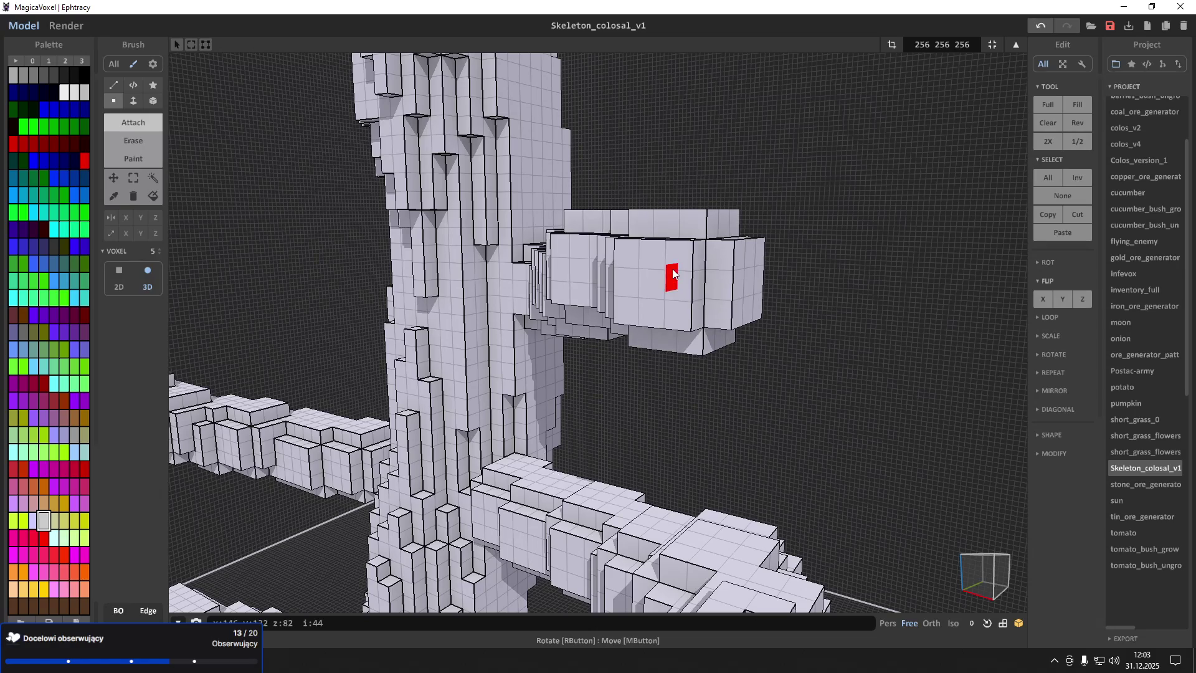
left_click(685, 269)
scroll(695, 265, "down", 3)
mouse_move(695, 265)
right_mouse_down()
mouse_move(775, 267)
mouse_move(686, 269)
right_mouse_up()
mouse_move(686, 269)
left_mouse_down()
mouse_move(683, 280)
mouse_move(708, 278)
left_mouse_up()
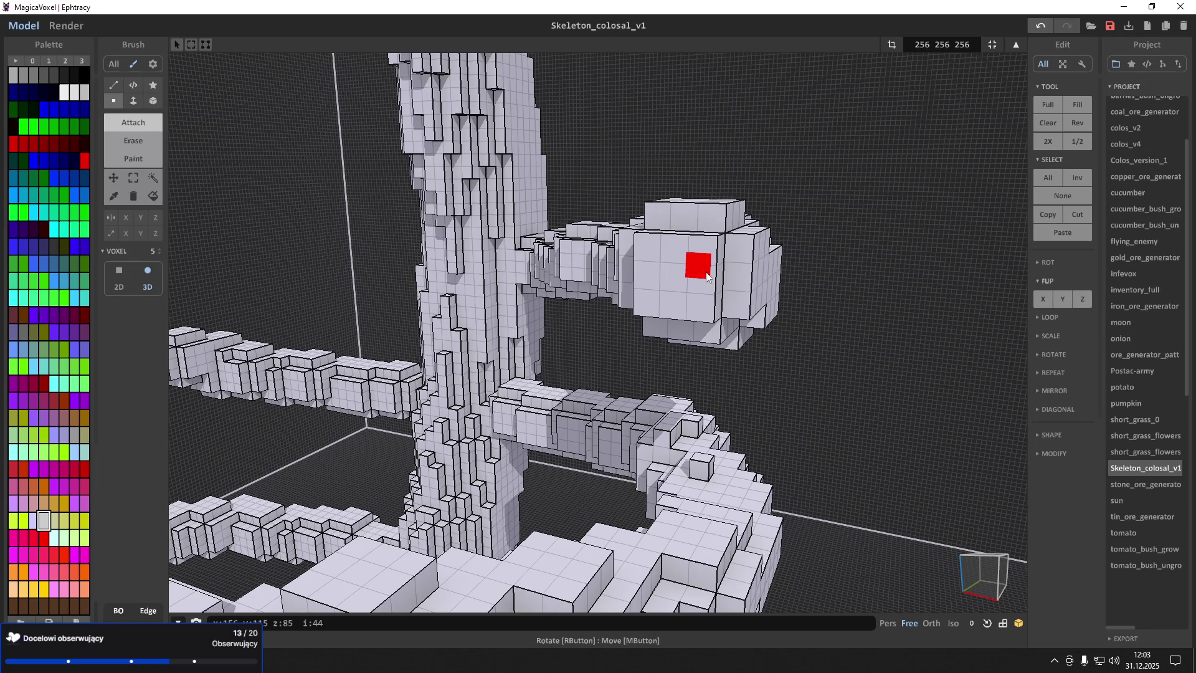
mouse_move(705, 275)
right_mouse_down()
mouse_move(761, 286)
mouse_move(671, 282)
right_mouse_up()
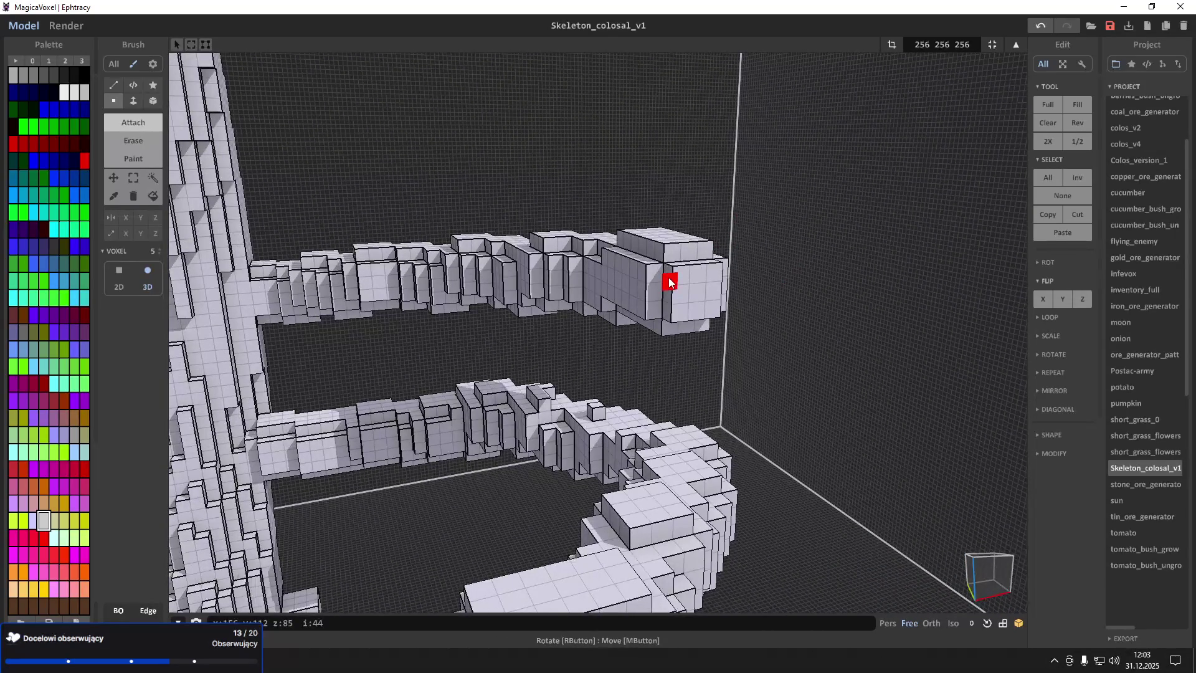
Build up a chunky square block at the arm's end
left_click(669, 282)
left_click(672, 281)
left_click(675, 280)
mouse_move(677, 280)
left_mouse_down()
mouse_move(692, 271)
mouse_move(725, 284)
left_mouse_up()
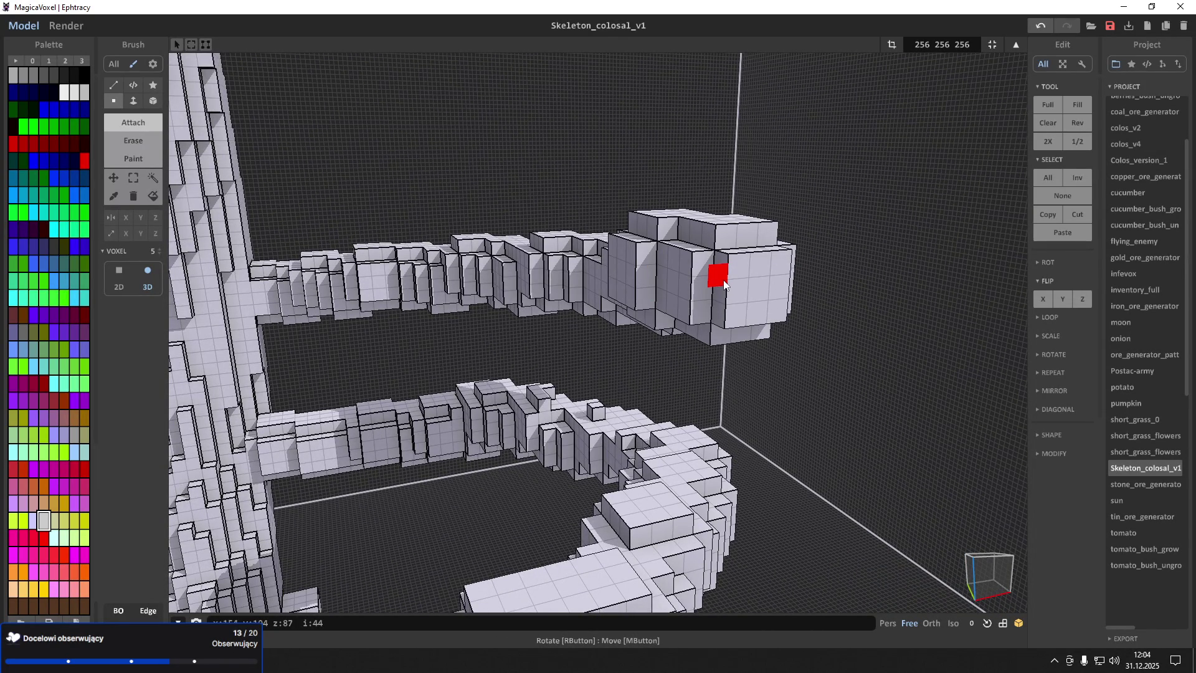
mouse_move(693, 288)
right_mouse_down()
mouse_move(629, 281)
mouse_move(644, 291)
right_mouse_up()
mouse_move(644, 292)
left_mouse_down()
mouse_move(646, 275)
mouse_move(617, 304)
mouse_move(600, 293)
mouse_move(587, 309)
mouse_move(622, 300)
left_mouse_up()
mouse_move(622, 300)
right_mouse_down()
mouse_move(565, 313)
mouse_move(691, 376)
mouse_move(863, 438)
mouse_move(807, 445)
right_mouse_up()
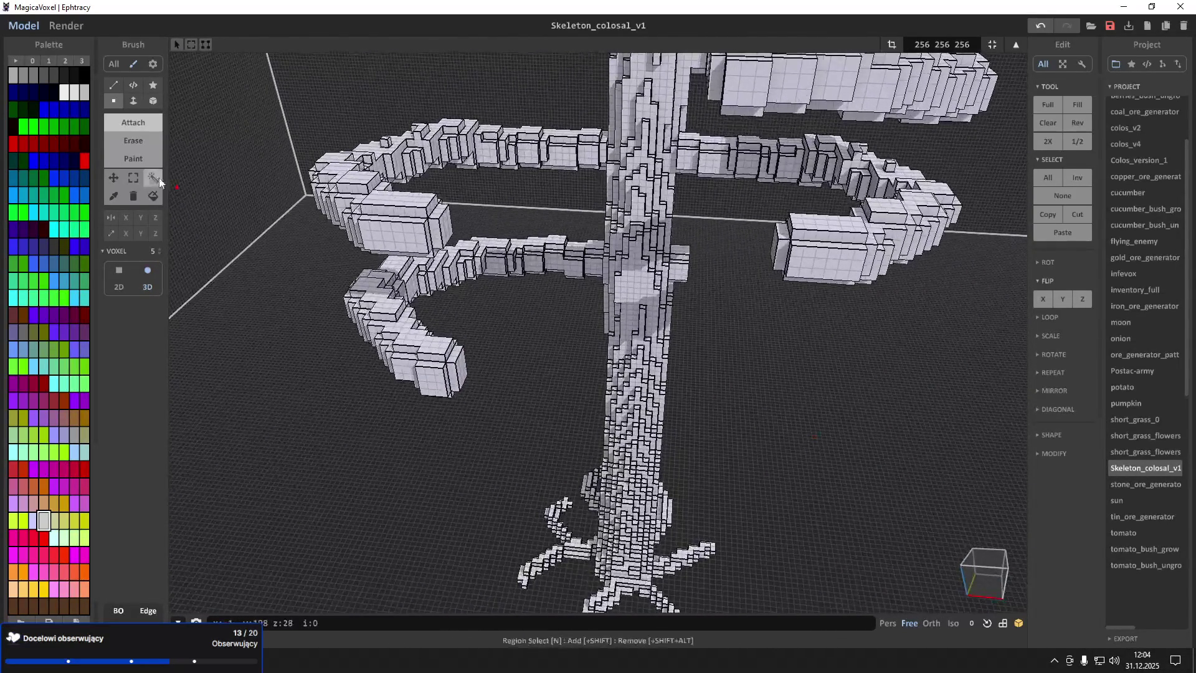
Box-select the whole lower arm
left_click(134, 177)
scroll(374, 301, "up", 5)
scroll(371, 275, "down", 5)
mouse_move(333, 280)
left_mouse_down()
mouse_move(529, 443)
mouse_move(618, 480)
mouse_move(603, 465)
left_mouse_up()
right_click_drag(604, 464, 617, 439)
mouse_move(617, 422)
left_mouse_down()
mouse_move(459, 382)
mouse_move(387, 318)
left_mouse_up()
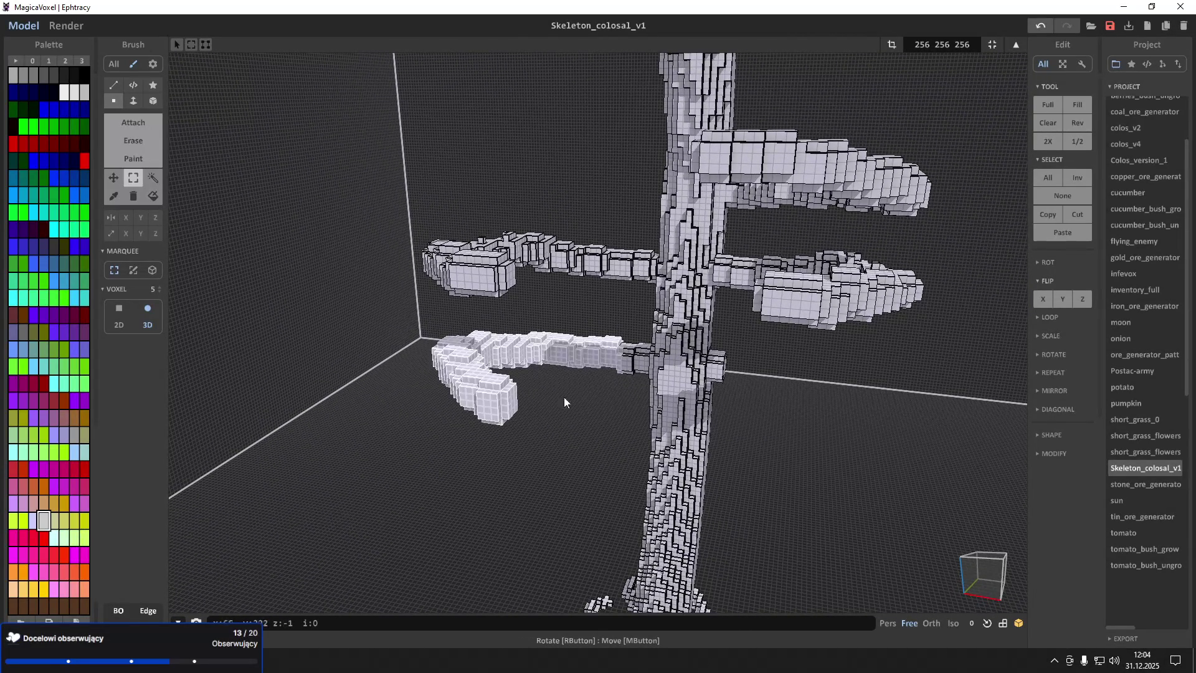
left_click_drag(591, 320, 428, 312)
Move a copy of the lower arm right of the trunk and flip it Y and X
left_click(113, 178)
left_click_drag(472, 384, 837, 476)
left_click(1062, 299)
left_click(1043, 299)
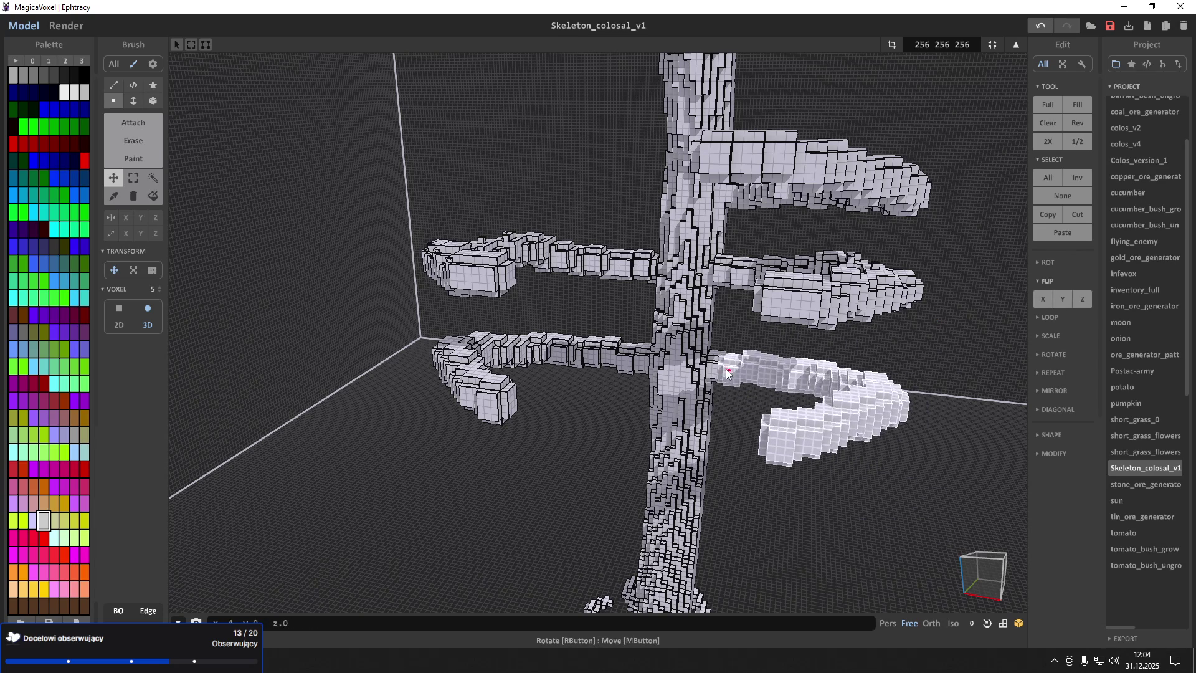
scroll(180, 200, "up", 2)
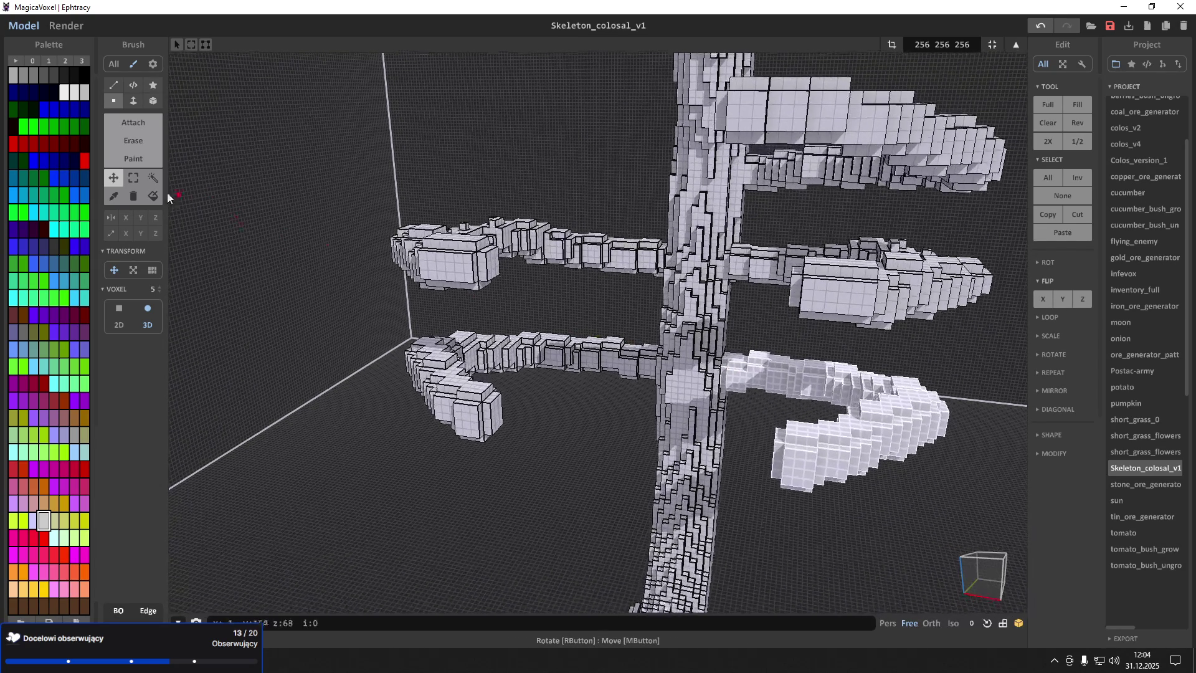
Box-select the top arm where it meets the trunk
left_click(134, 177)
mouse_move(579, 167)
right_mouse_down()
mouse_move(670, 160)
mouse_move(598, 186)
right_mouse_up()
mouse_move(595, 187)
left_mouse_down()
mouse_move(619, 210)
mouse_move(792, 288)
left_mouse_up()
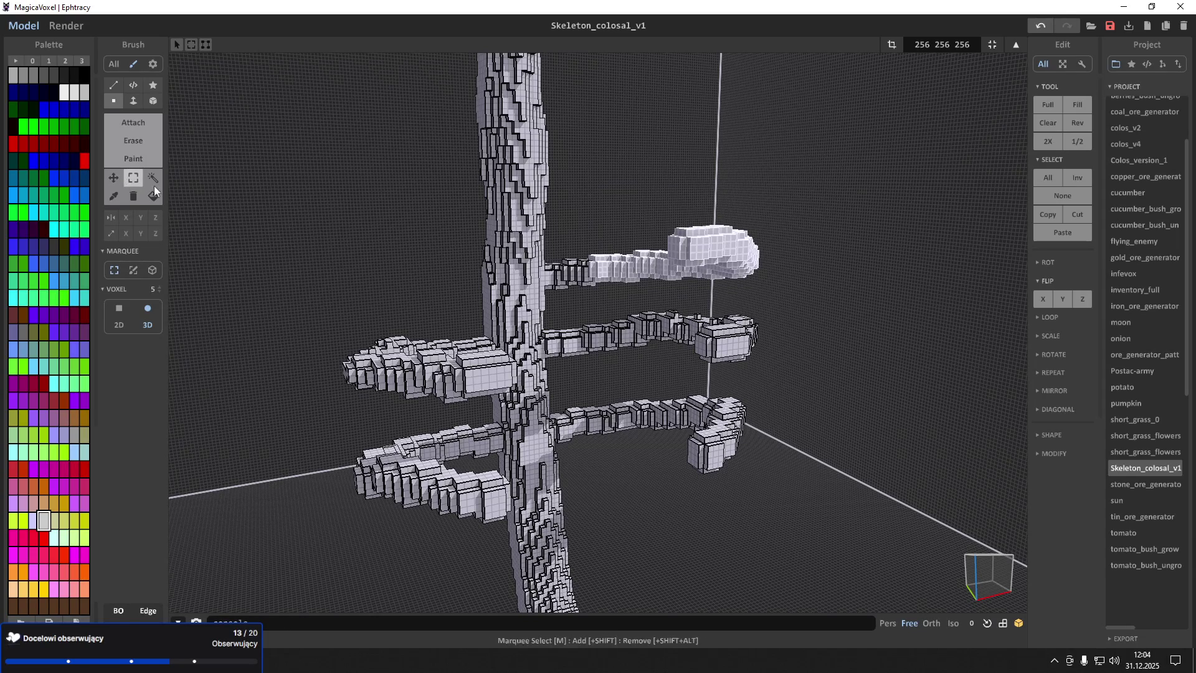
right_click_drag(492, 235, 520, 241)
left_click_drag(586, 286, 589, 287)
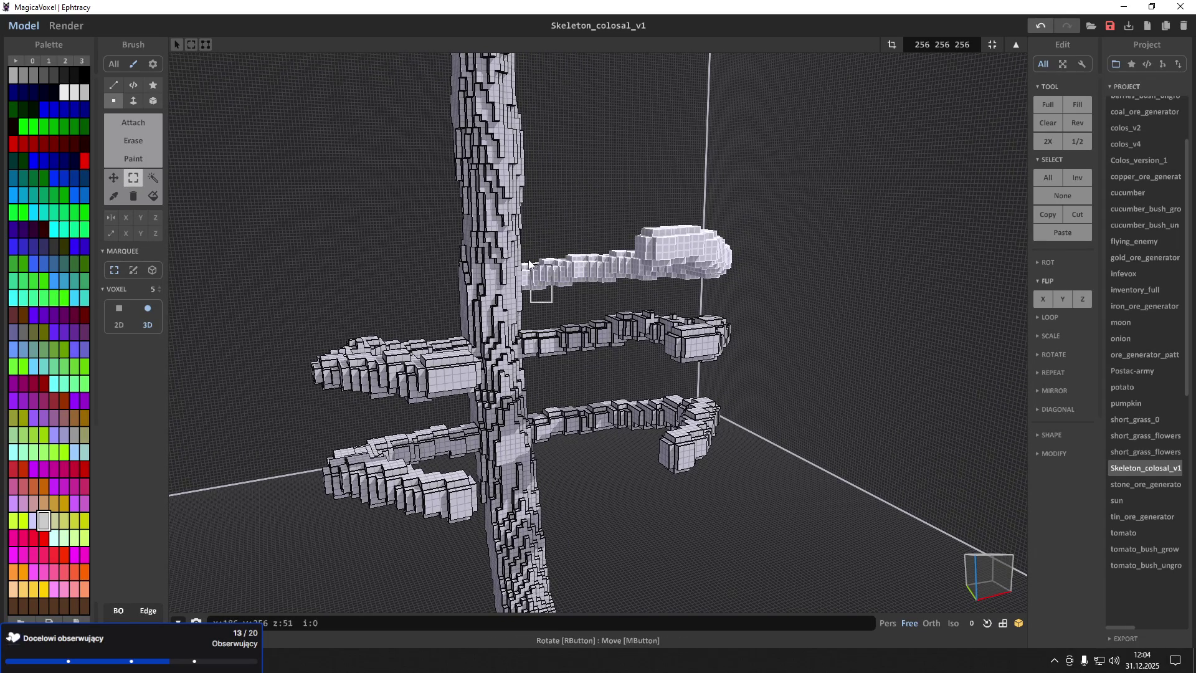
Slide the selected top-arm chunk up and left onto the trunk
left_click(114, 178)
mouse_move(603, 270)
left_mouse_down()
mouse_move(421, 290)
mouse_move(491, 262)
mouse_move(683, 264)
mouse_move(559, 288)
mouse_move(417, 224)
mouse_move(476, 267)
mouse_move(540, 251)
left_mouse_up()
right_click_drag(540, 250, 506, 244)
scroll(507, 244, "down", 5)
left_click(133, 177)
mouse_move(179, 180)
right_mouse_down()
mouse_move(350, 178)
mouse_move(343, 201)
mouse_move(308, 179)
right_mouse_up()
scroll(308, 178, "up", 3)
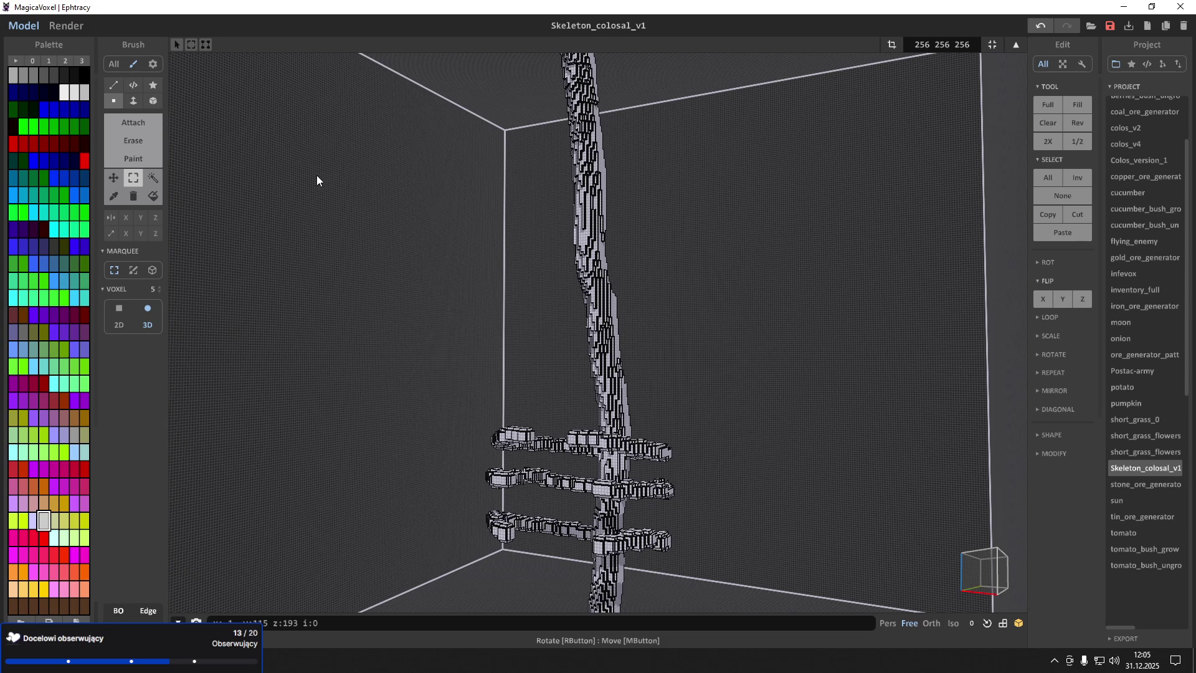
scroll(316, 167, "up", 2)
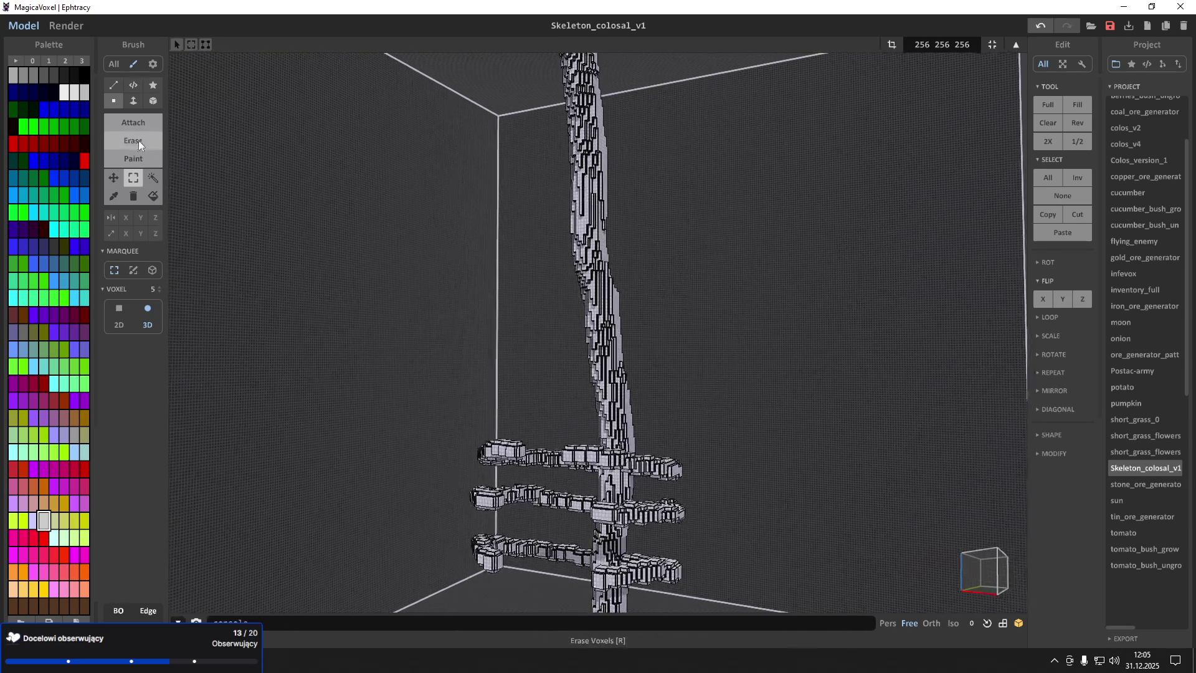
scroll(553, 345, "up", 2)
right_click_drag(553, 345, 602, 416)
Extrude the small trunk block outward into an arm with an end block
scroll(602, 416, "up", 5)
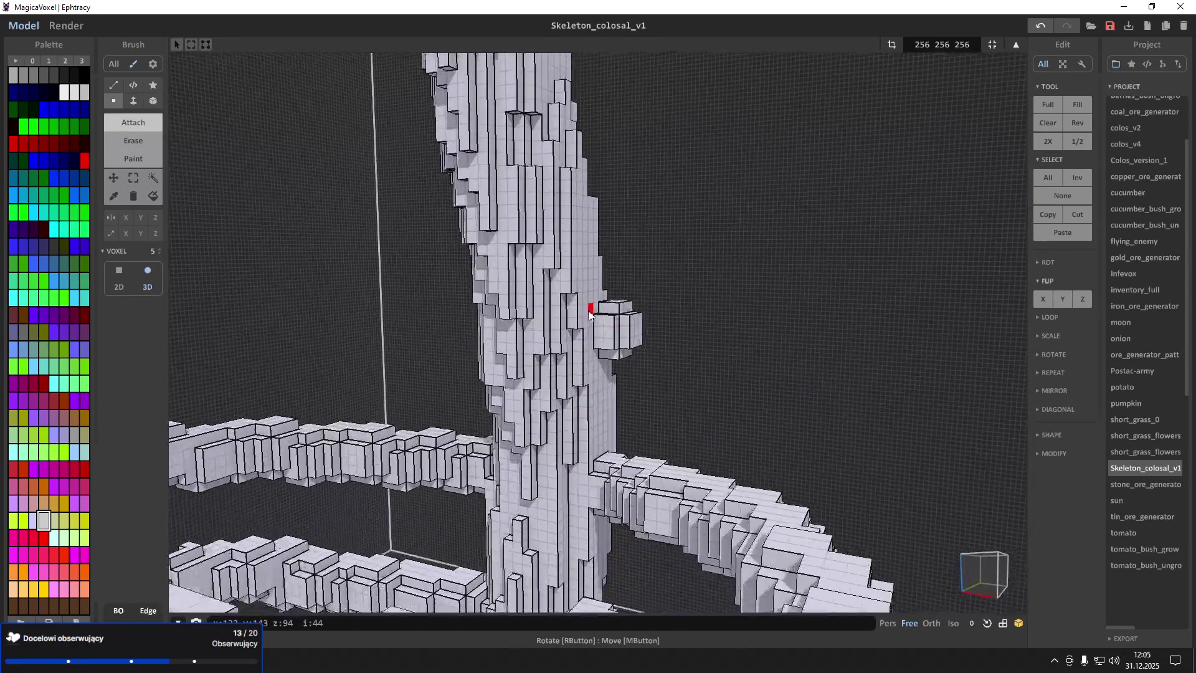
left_click_drag(592, 296, 675, 296)
scroll(675, 297, "up", 2)
scroll(654, 318, "down", 3)
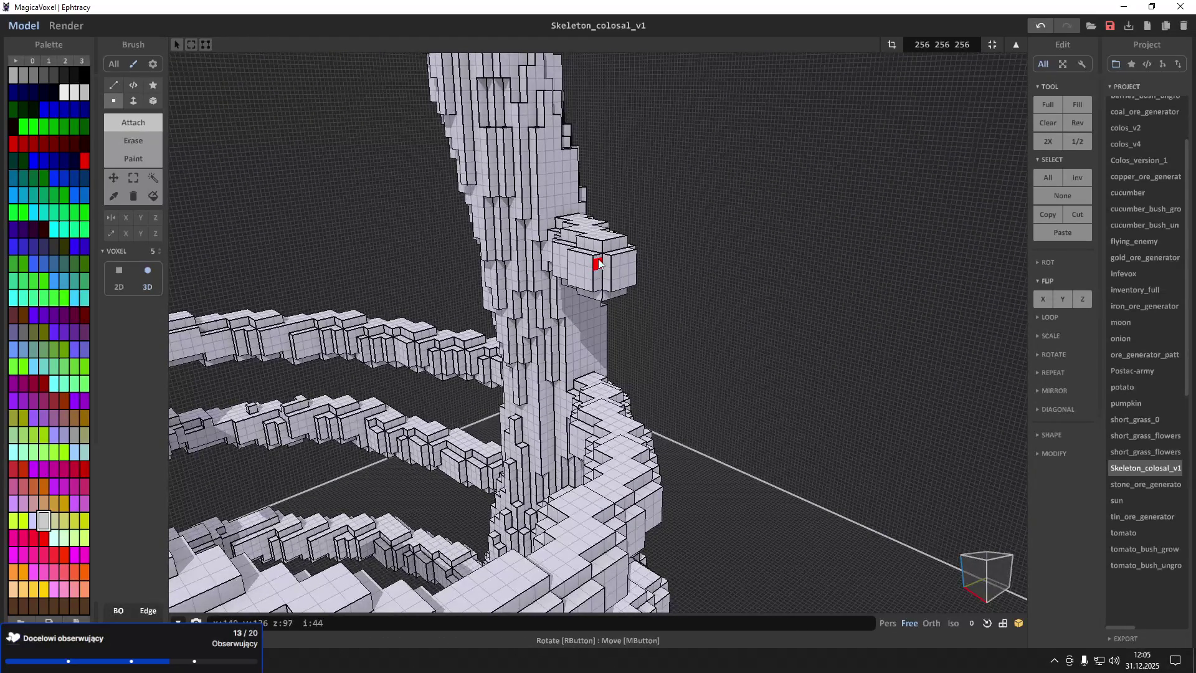
mouse_move(600, 262)
left_mouse_down()
mouse_move(614, 279)
mouse_move(601, 289)
left_mouse_up()
right_click_drag(600, 289, 594, 309)
left_click_drag(594, 308, 579, 310)
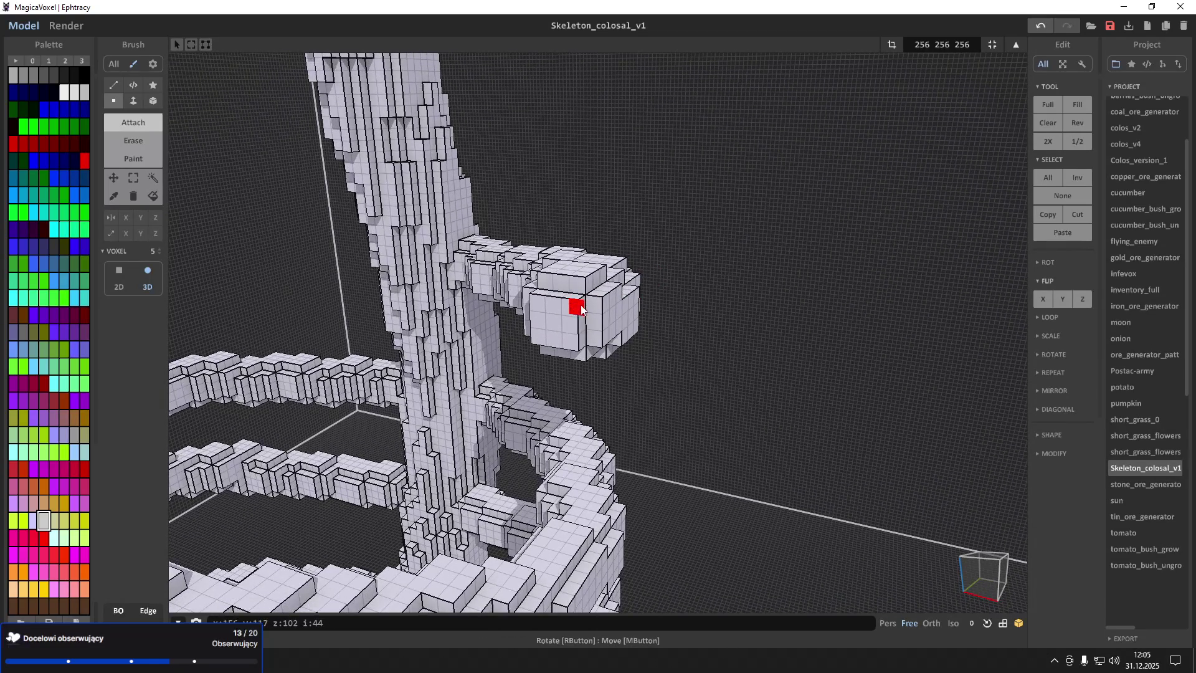
mouse_move(580, 312)
right_mouse_down()
mouse_move(616, 338)
mouse_move(601, 339)
right_mouse_up()
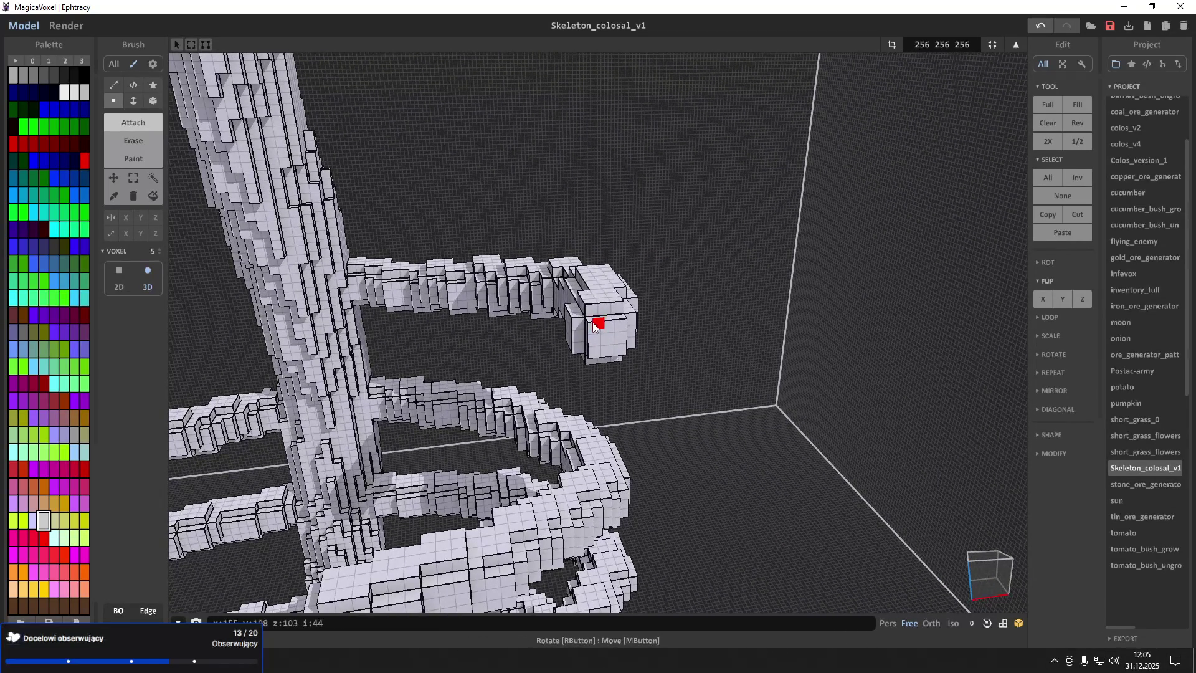
left_click_drag(597, 323, 537, 355)
mouse_move(536, 355)
right_mouse_down()
mouse_move(548, 386)
mouse_move(585, 377)
mouse_move(595, 277)
right_mouse_up()
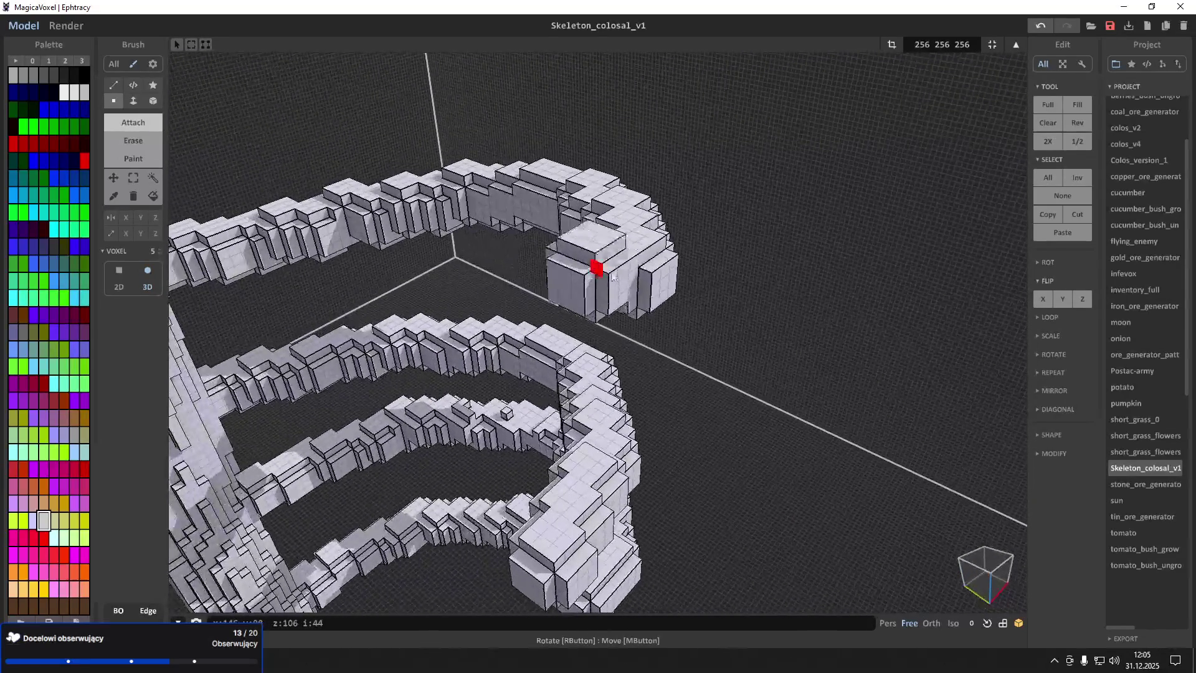
mouse_move(616, 298)
left_mouse_down()
mouse_move(596, 375)
mouse_move(603, 346)
mouse_move(576, 343)
mouse_move(576, 364)
left_mouse_up()
mouse_move(576, 364)
right_mouse_down()
mouse_move(581, 337)
mouse_move(537, 355)
mouse_move(608, 299)
mouse_move(640, 342)
mouse_move(740, 316)
right_mouse_up()
Undo the last end-block additions with Ctrl+Z and attach new voxels at the arm tip
key("ctrl+z")
key("ctrl+z")
key("ctrl+z")
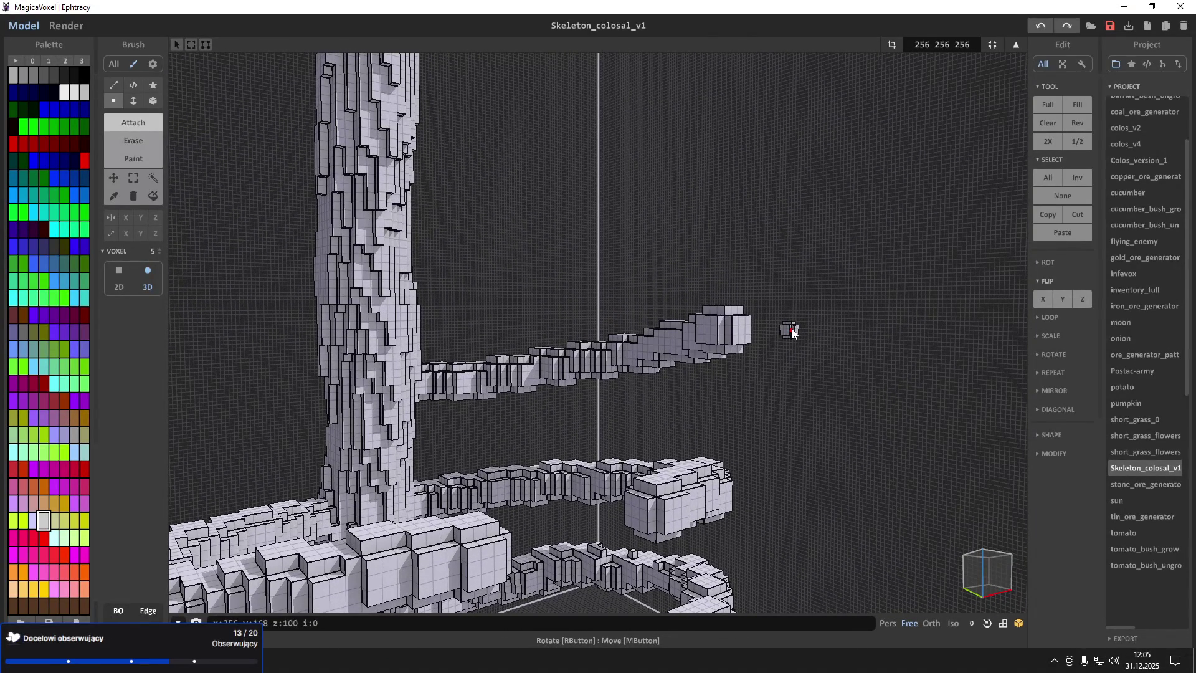
key("ctrl+z")
key("ctrl+z")
key("ctrl+z")
right_click_drag(792, 332, 614, 360)
left_click(614, 349)
left_click(605, 361)
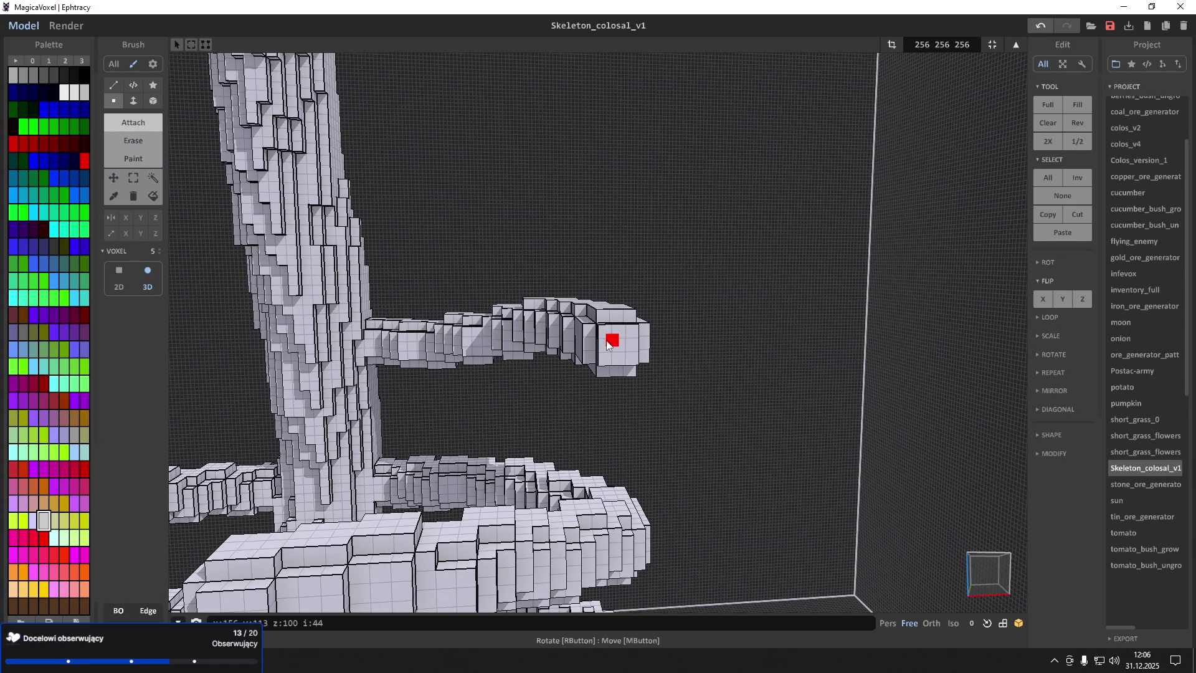
right_click_drag(602, 340, 617, 340)
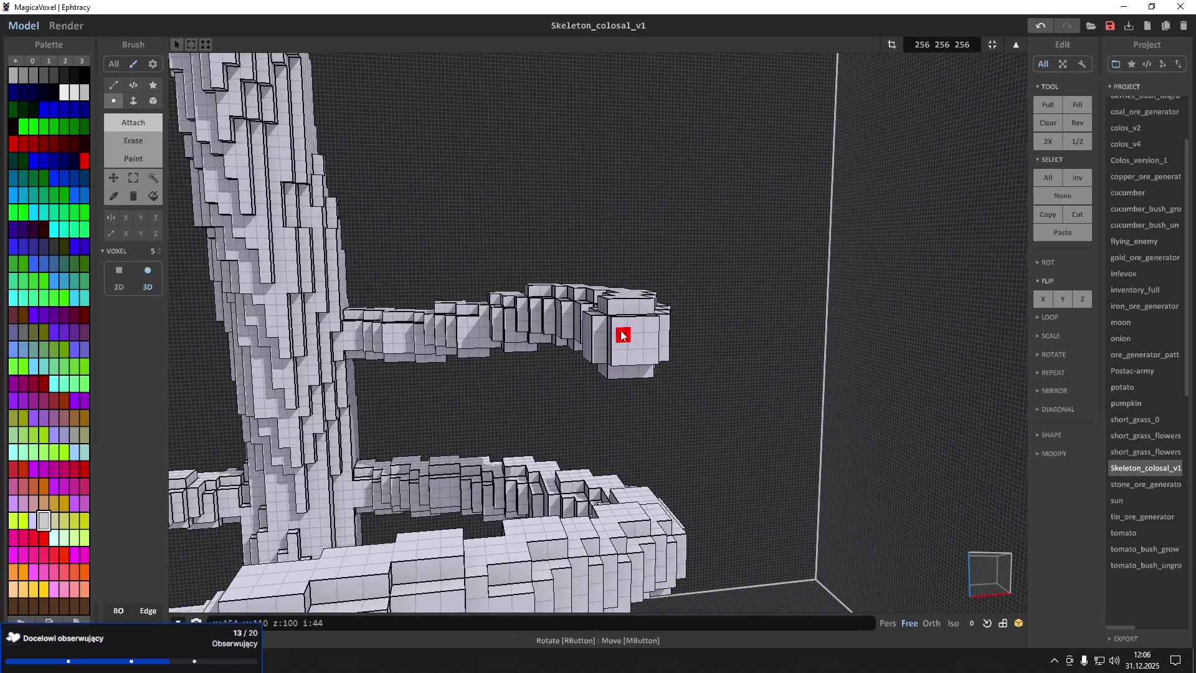
left_click(609, 330)
left_click(620, 349)
key("ctrl+z")
key("ctrl+z")
key("ctrl+z")
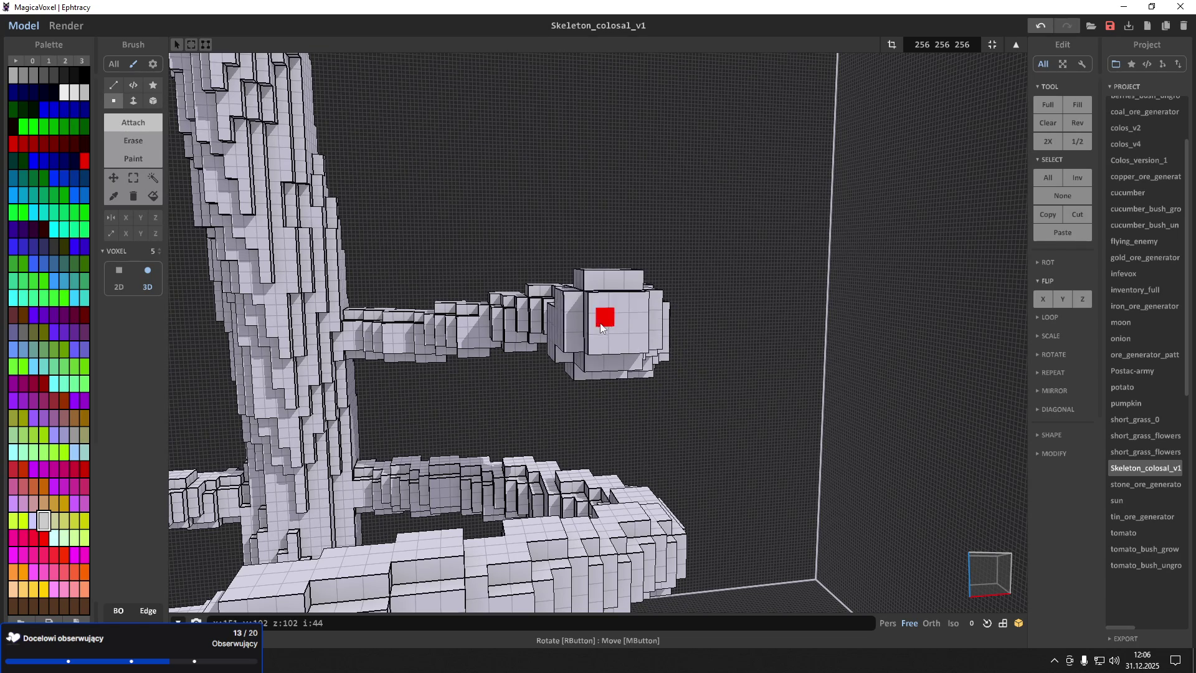
Enlarge the arm's tip into a bulky knob with extra voxel layers
mouse_move(592, 324)
right_mouse_down()
mouse_move(651, 325)
mouse_move(659, 302)
mouse_move(741, 298)
right_mouse_up()
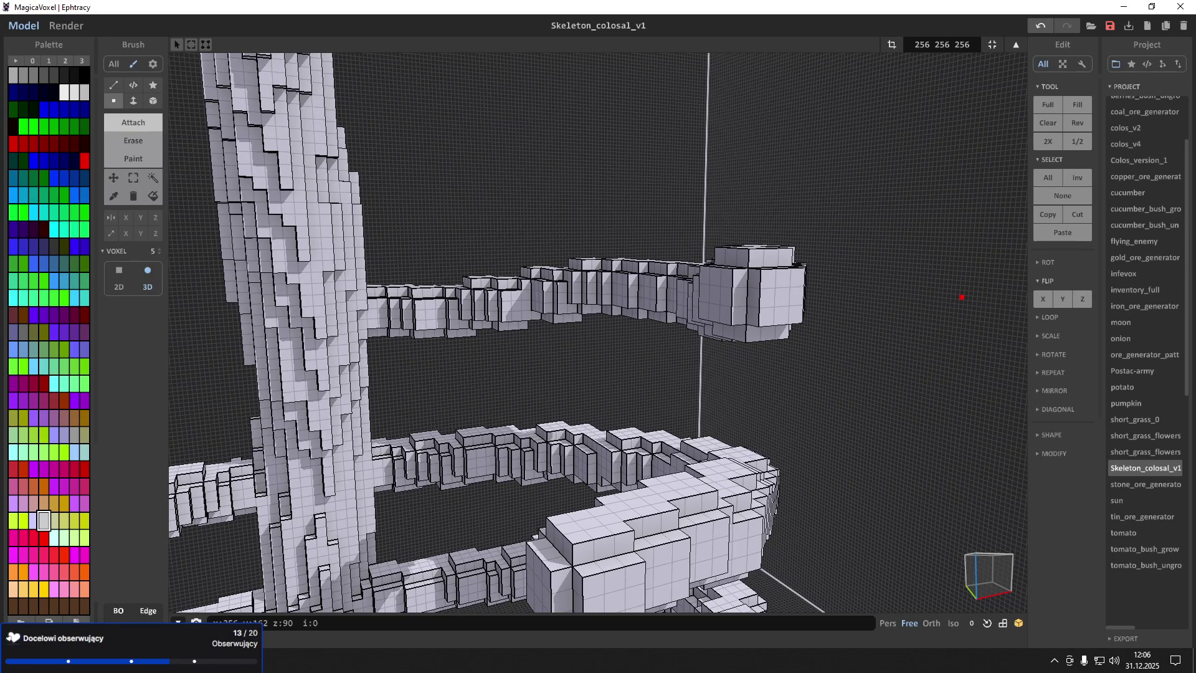
left_click(732, 293)
left_click(722, 292)
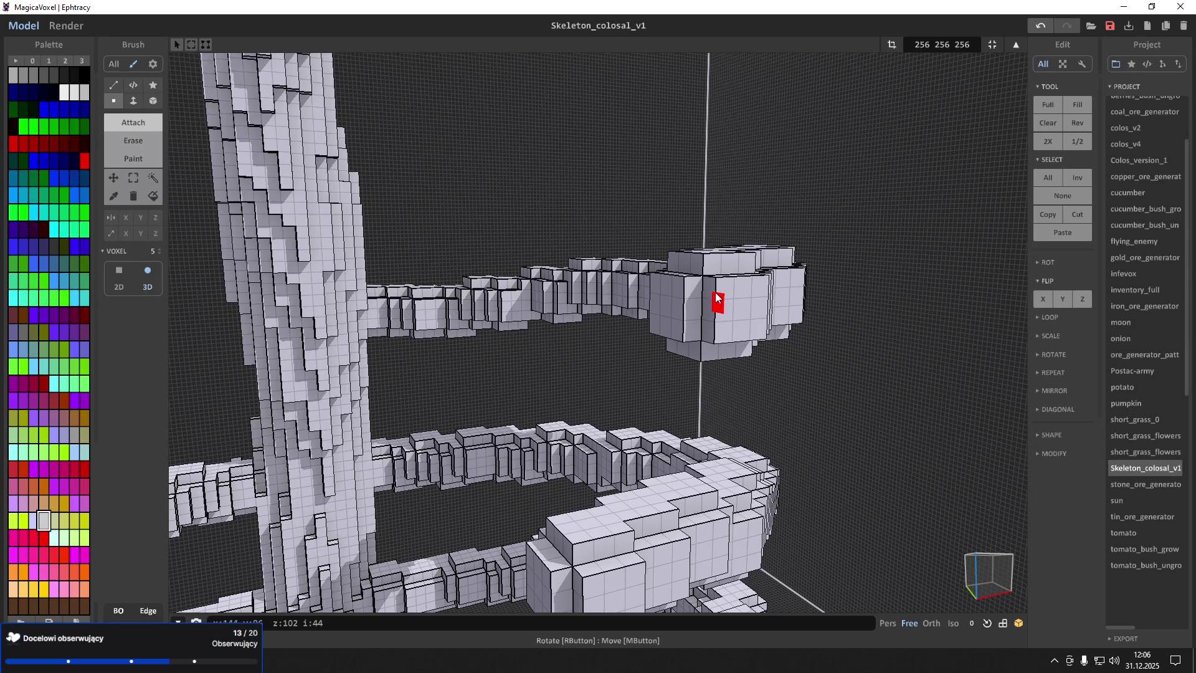
mouse_move(715, 291)
right_mouse_down()
mouse_move(789, 274)
mouse_move(782, 295)
mouse_move(765, 260)
right_mouse_up()
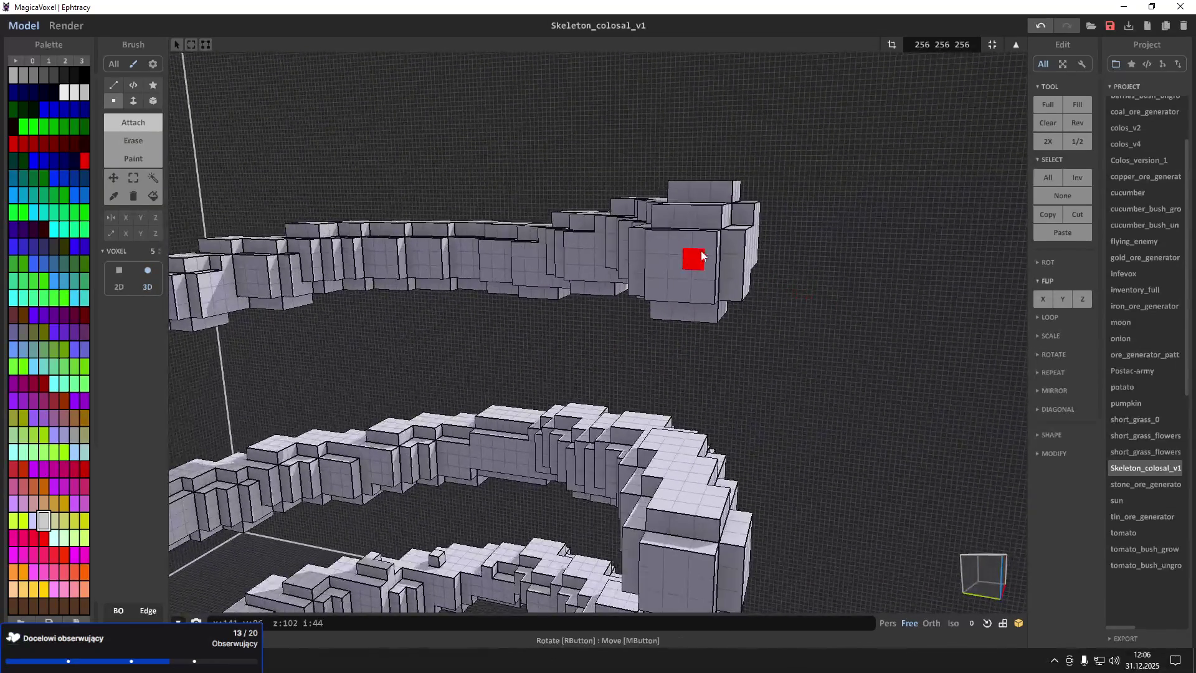
left_click(749, 261)
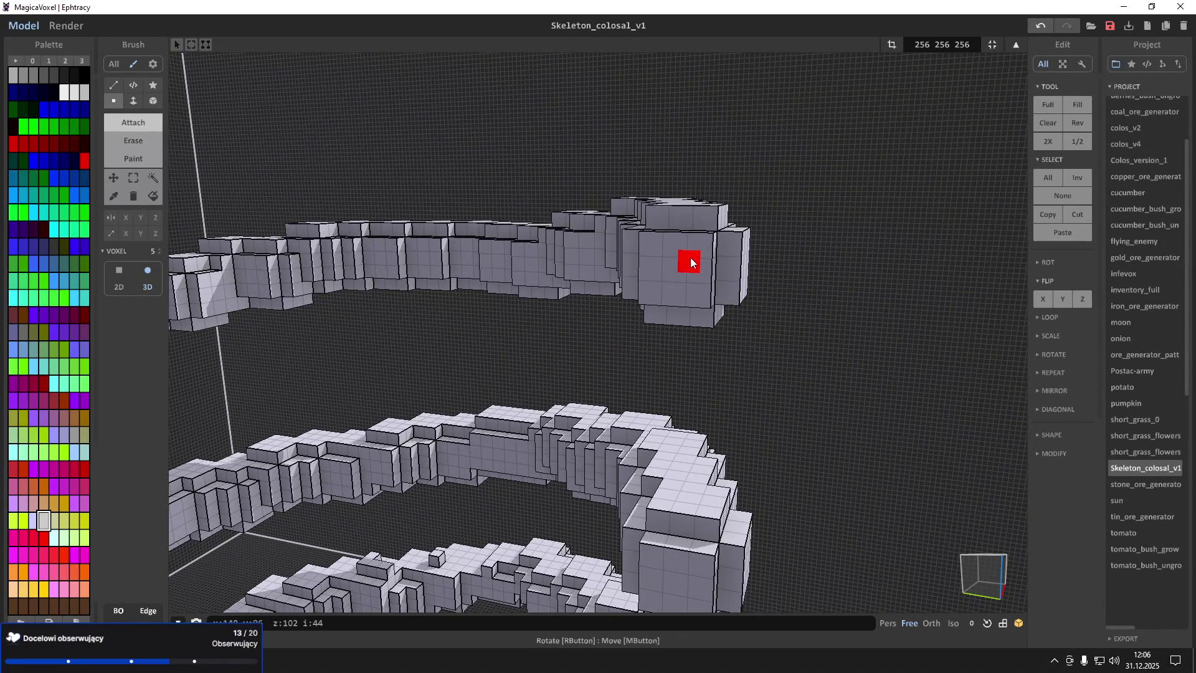
left_click(699, 261)
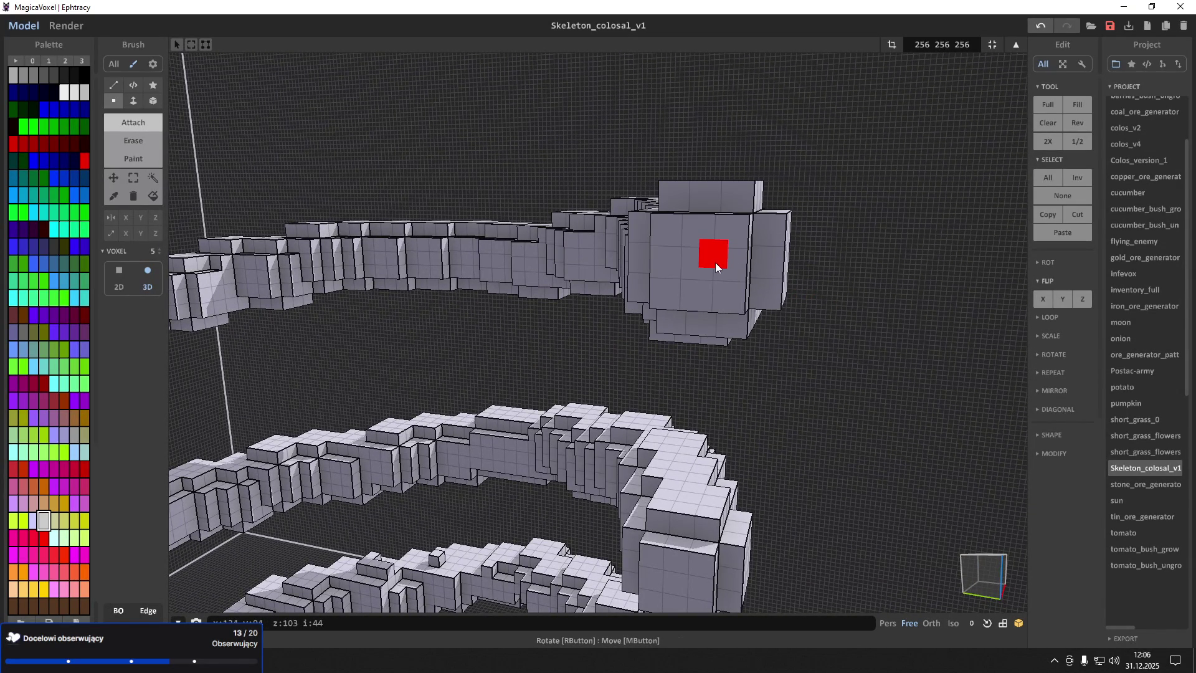
mouse_move(715, 260)
right_mouse_down()
mouse_move(744, 261)
mouse_move(662, 269)
right_mouse_up()
scroll(662, 269, "down", 4)
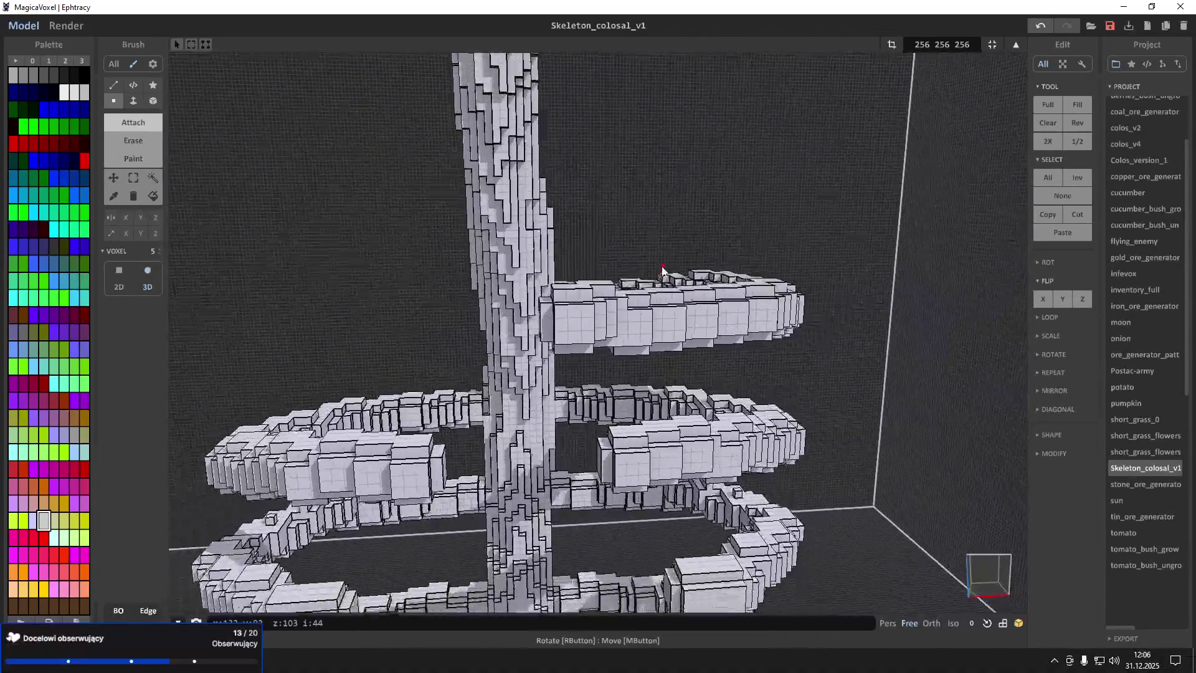
Undo the last voxel edit and make a small edit on the upper right arm
key("ctrl+z")
mouse_move(831, 330)
right_mouse_down()
mouse_move(569, 314)
mouse_move(699, 325)
mouse_move(738, 304)
right_mouse_up()
scroll(737, 304, "up", 2)
left_click(734, 304)
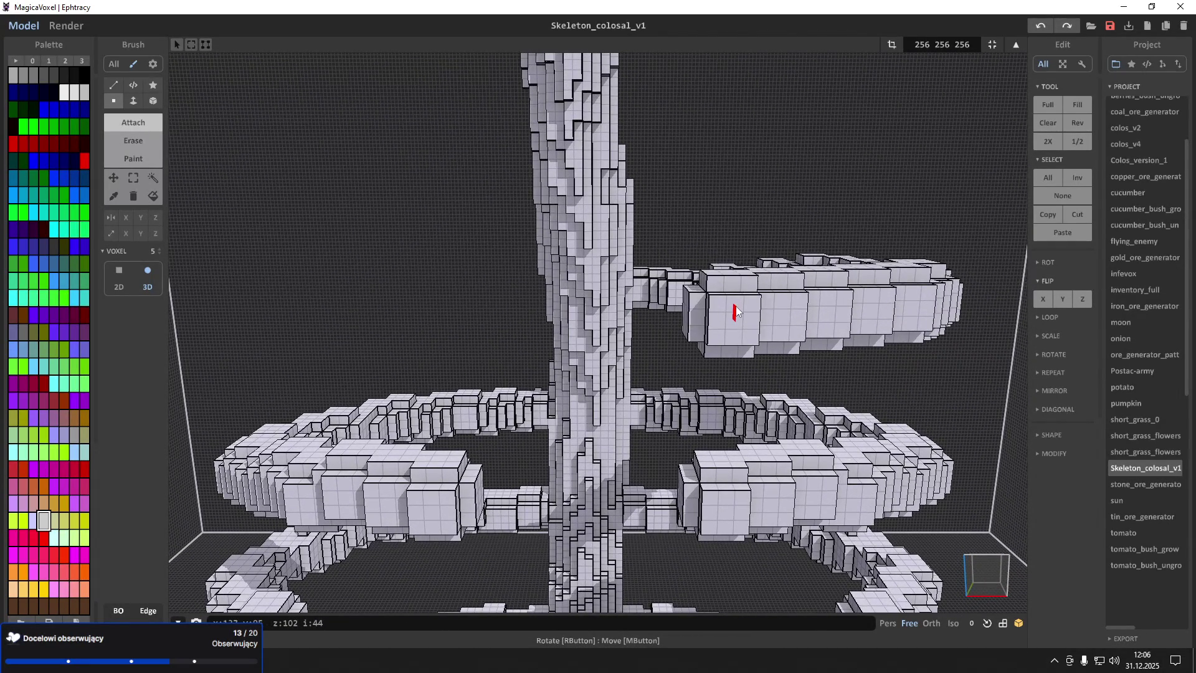
right_click_drag(735, 304, 881, 321)
scroll(881, 321, "down", 1)
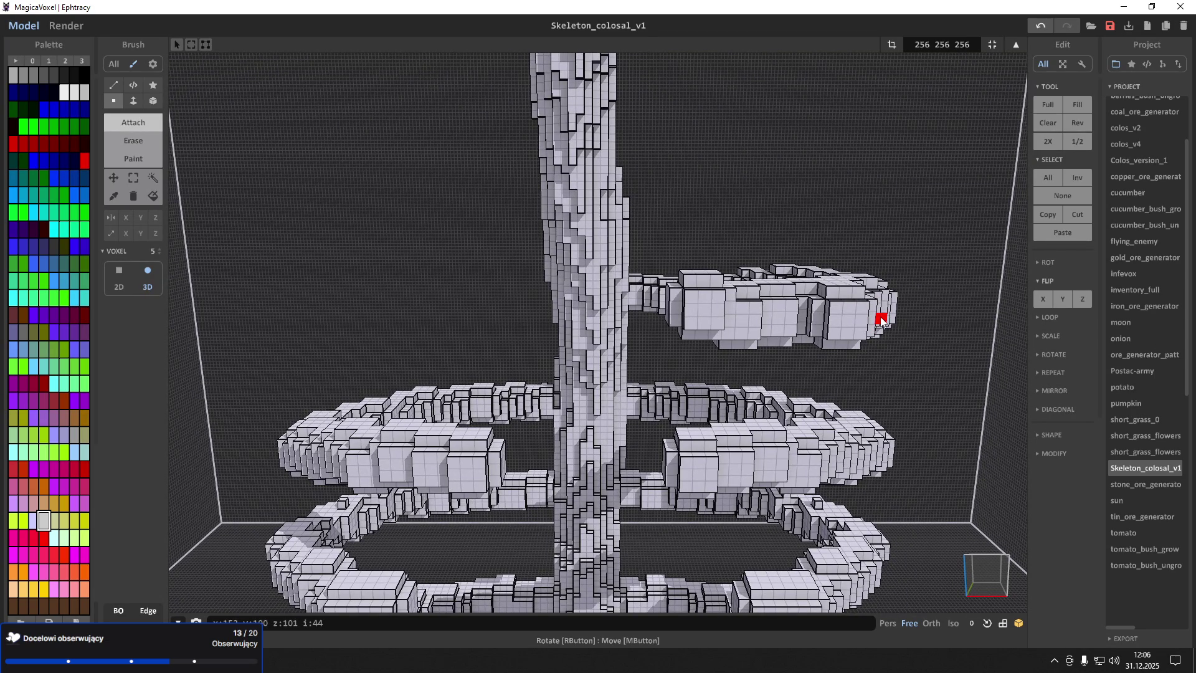
Box-select the upper right arm, move it to the trunk's left side and Flip X
left_click(133, 179)
scroll(720, 309, "up", 2)
mouse_move(720, 309)
right_mouse_down()
mouse_move(726, 285)
mouse_move(726, 388)
right_mouse_up()
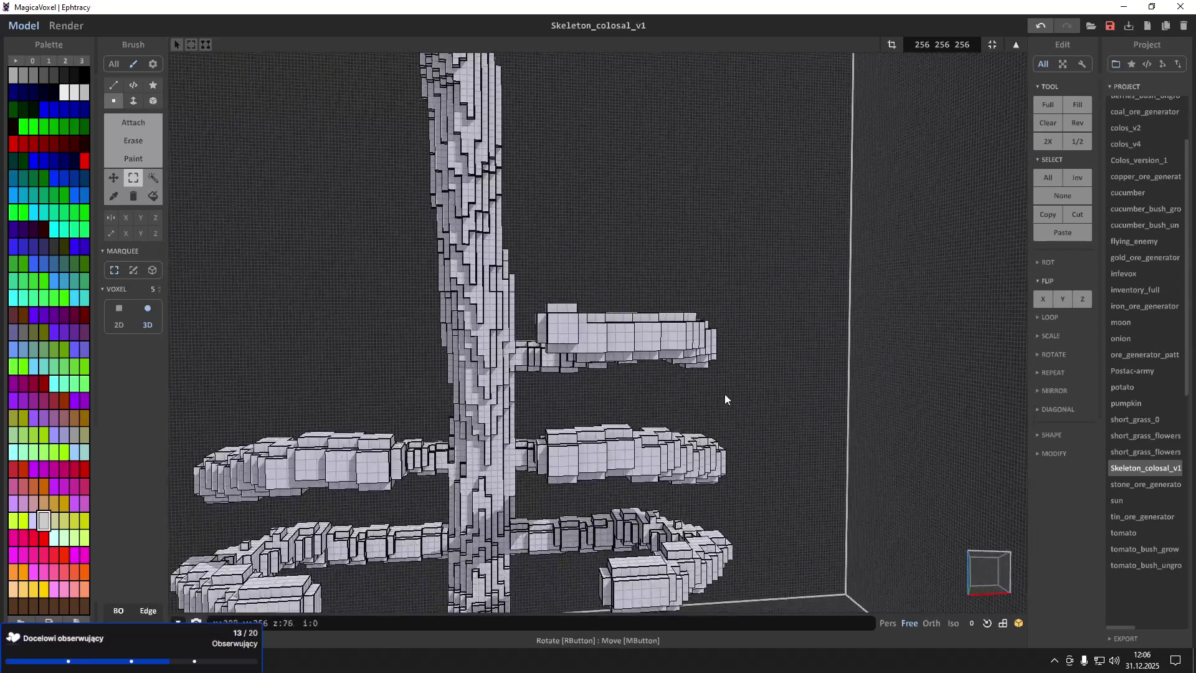
left_click_drag(550, 313, 516, 295)
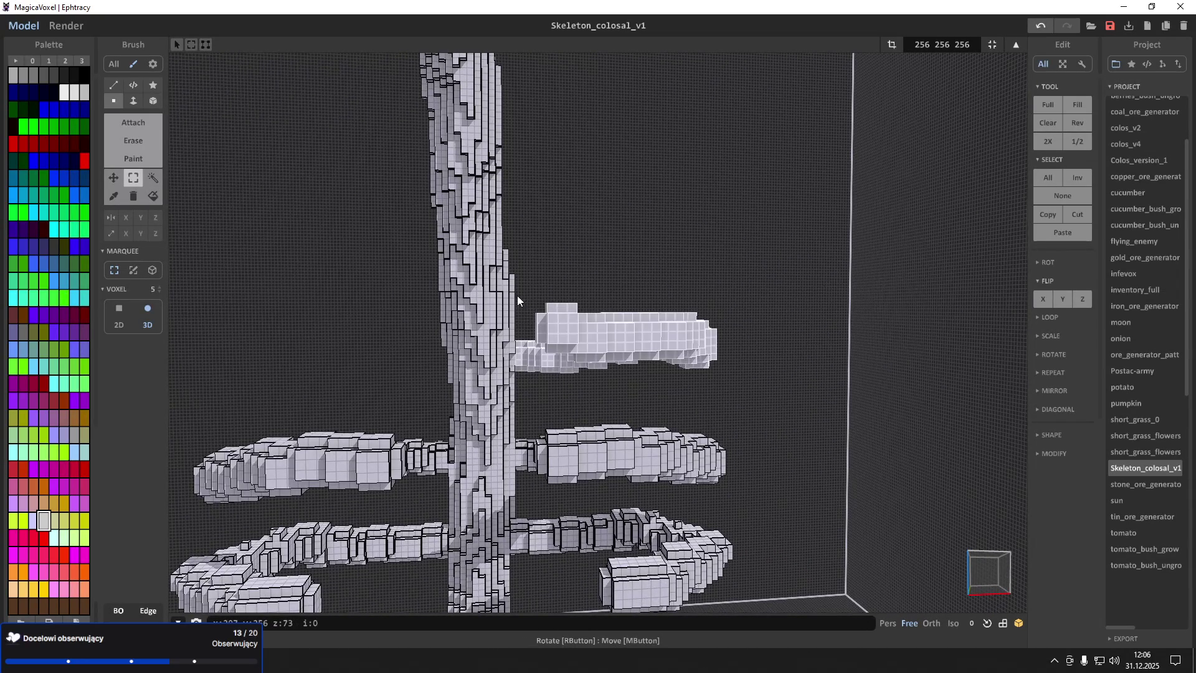
left_click(116, 180)
left_click_drag(620, 342, 251, 322)
left_click(1061, 303)
left_click(1059, 303)
left_click(1046, 301)
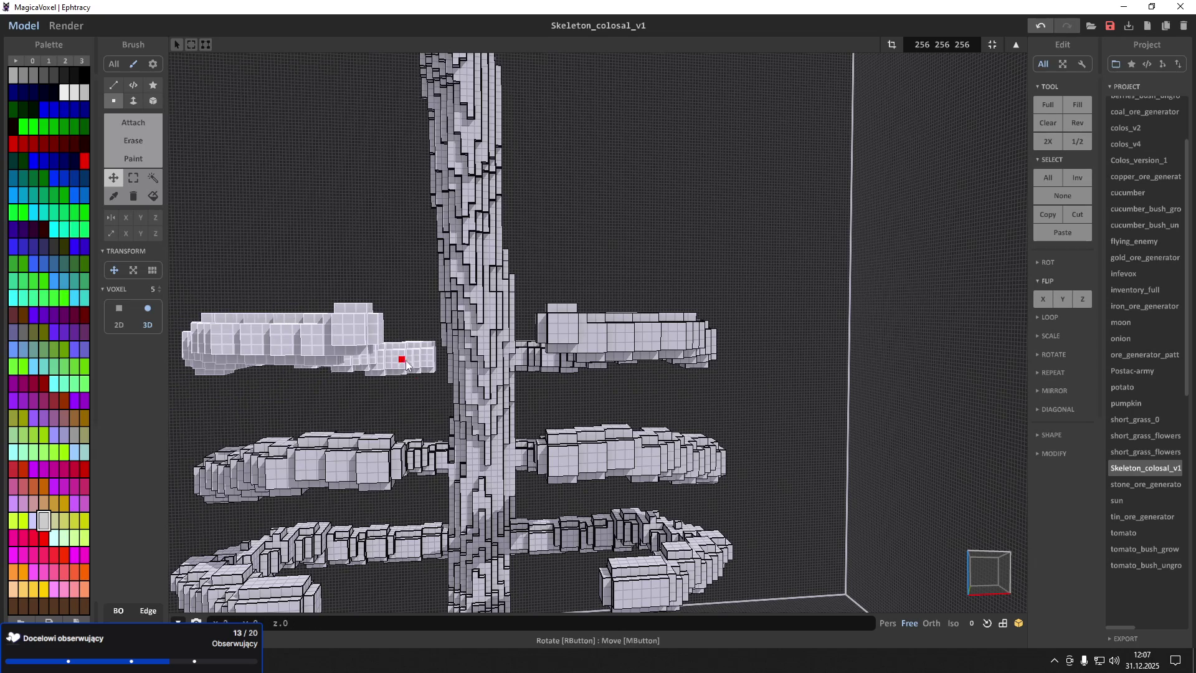
right_click_drag(416, 362, 421, 360)
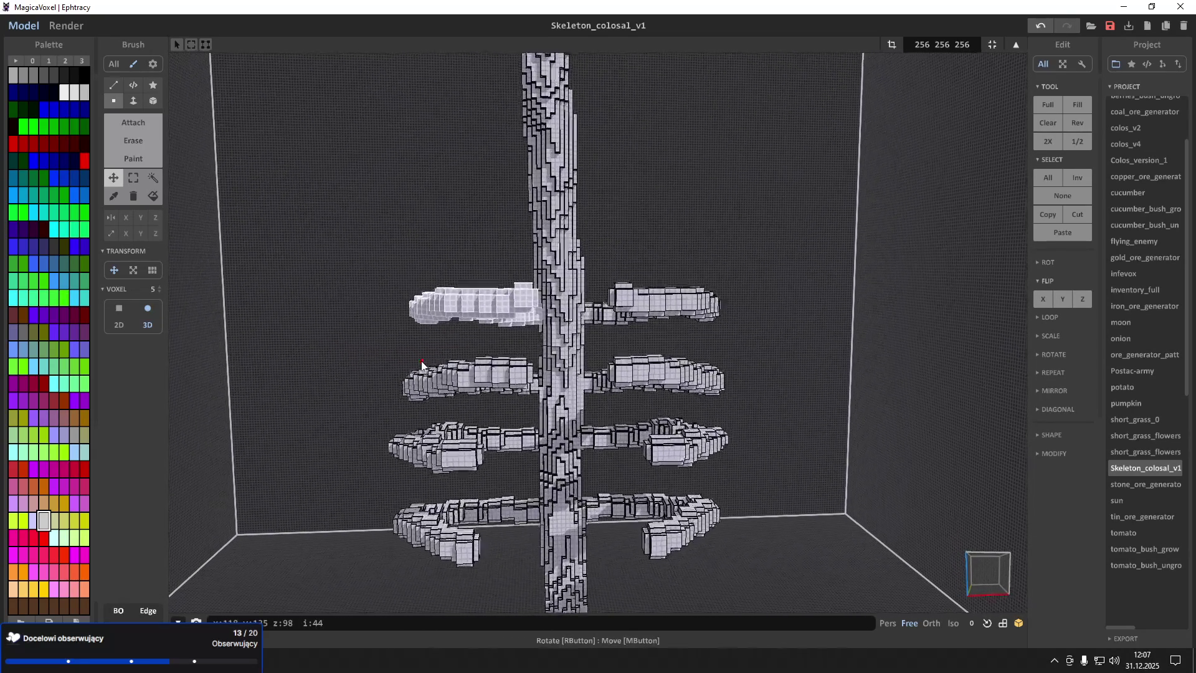
scroll(287, 199, "up", 3)
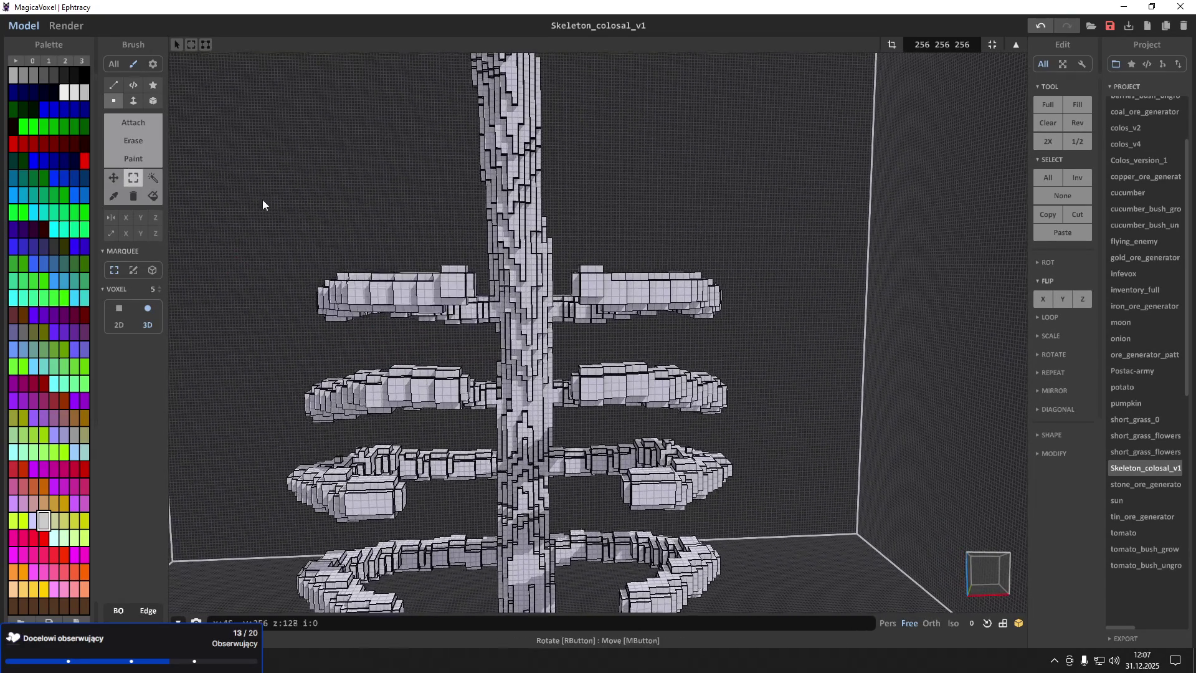
Return to the Attach brush and grow the upper arm's end block outward with layers
left_click(152, 124)
scroll(549, 206, "up", 2)
mouse_move(550, 202)
right_mouse_down()
mouse_move(533, 195)
mouse_move(534, 226)
mouse_move(496, 238)
mouse_move(529, 250)
right_mouse_up()
left_click(529, 249)
left_click(540, 246)
left_click(551, 256)
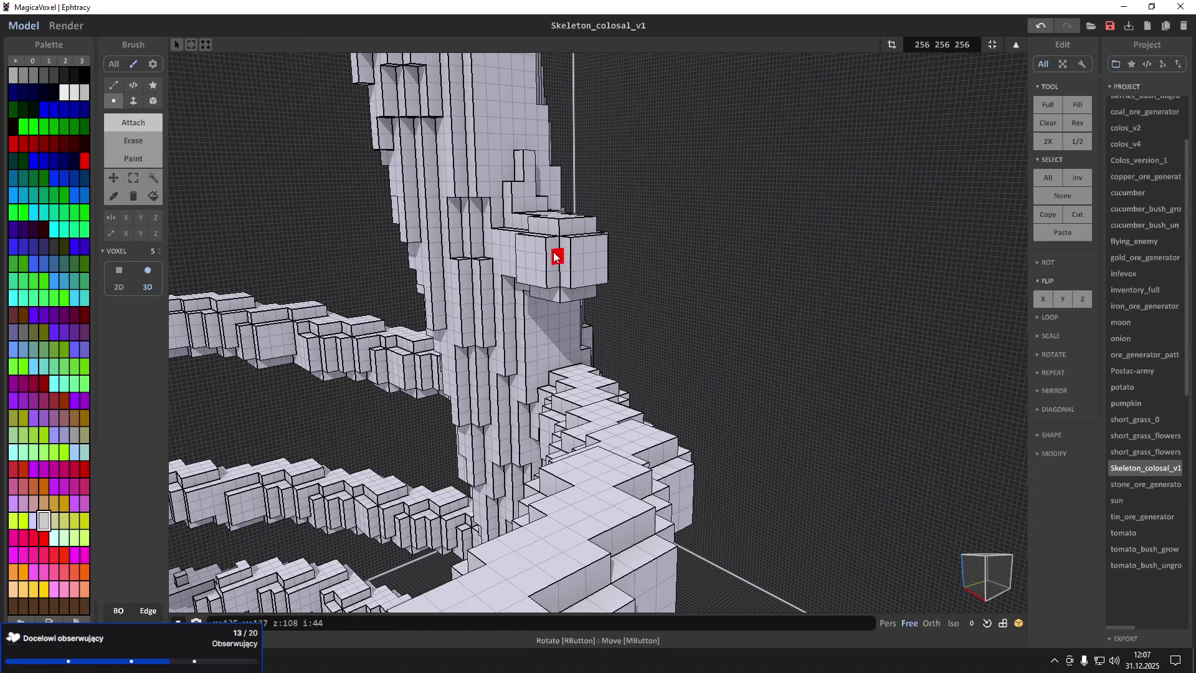
left_click(553, 252)
left_click(567, 249)
left_click(572, 260)
left_click(576, 256)
left_click(581, 253)
left_click(576, 246)
left_click(582, 235)
From a new angle, enlarge the end block further outward with several more layers
right_click_drag(609, 240, 629, 257)
left_click(629, 258)
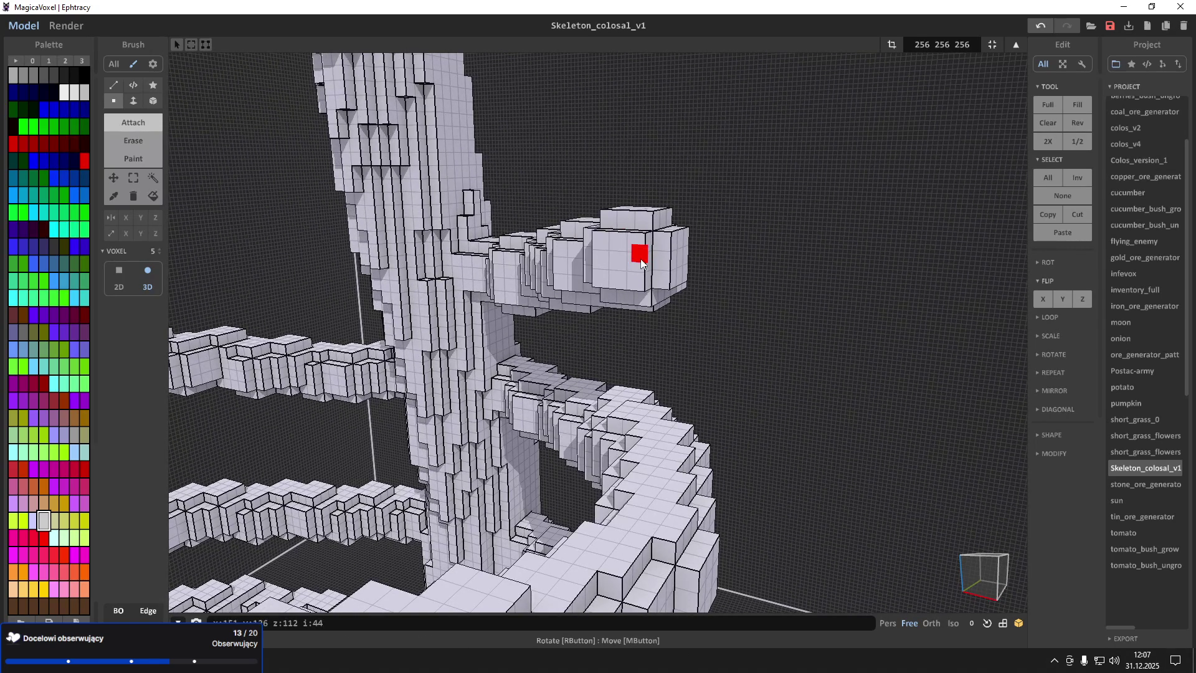
left_click(645, 259)
left_click(660, 267)
left_click(662, 268)
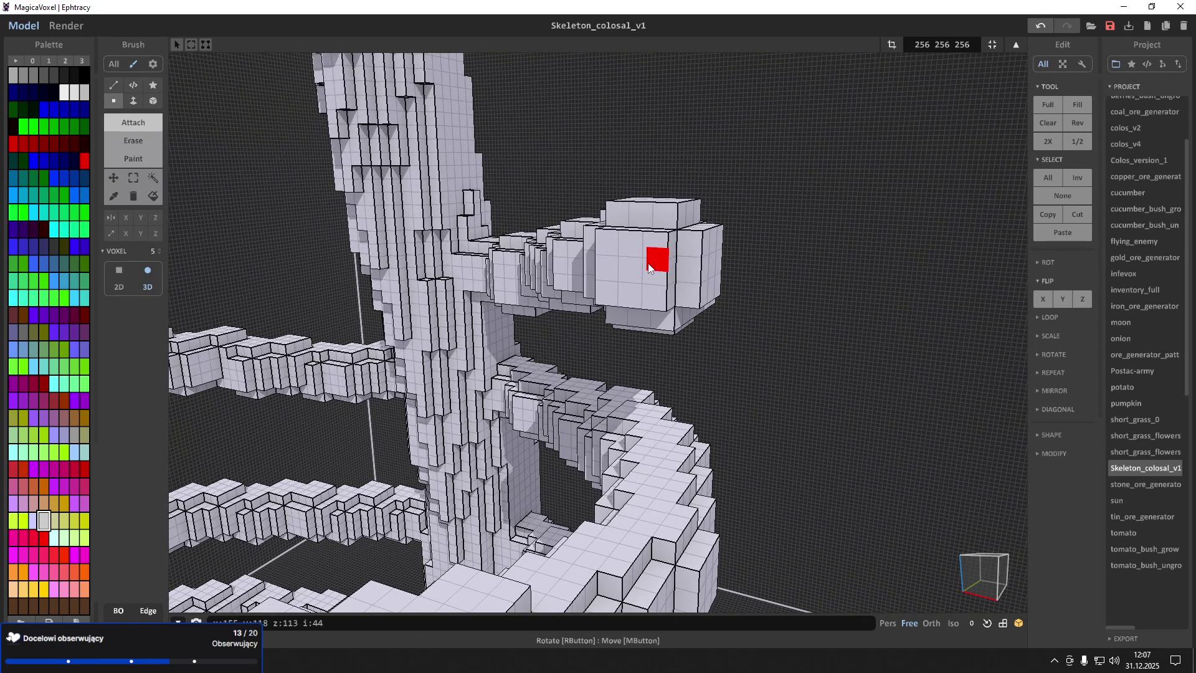
left_click(654, 264)
left_click(647, 260)
left_click(637, 256)
left_click(626, 254)
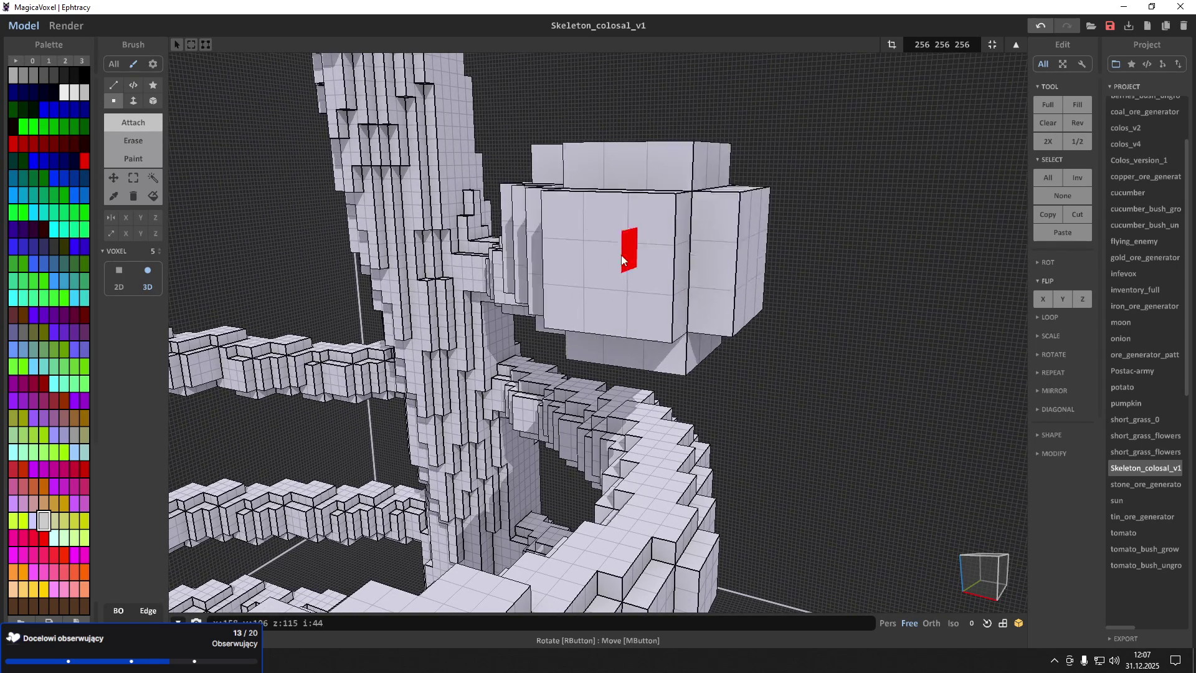
left_click(584, 259)
Undo the latest additions and instead extend the end block left and upward
right_click_drag(578, 259, 716, 274)
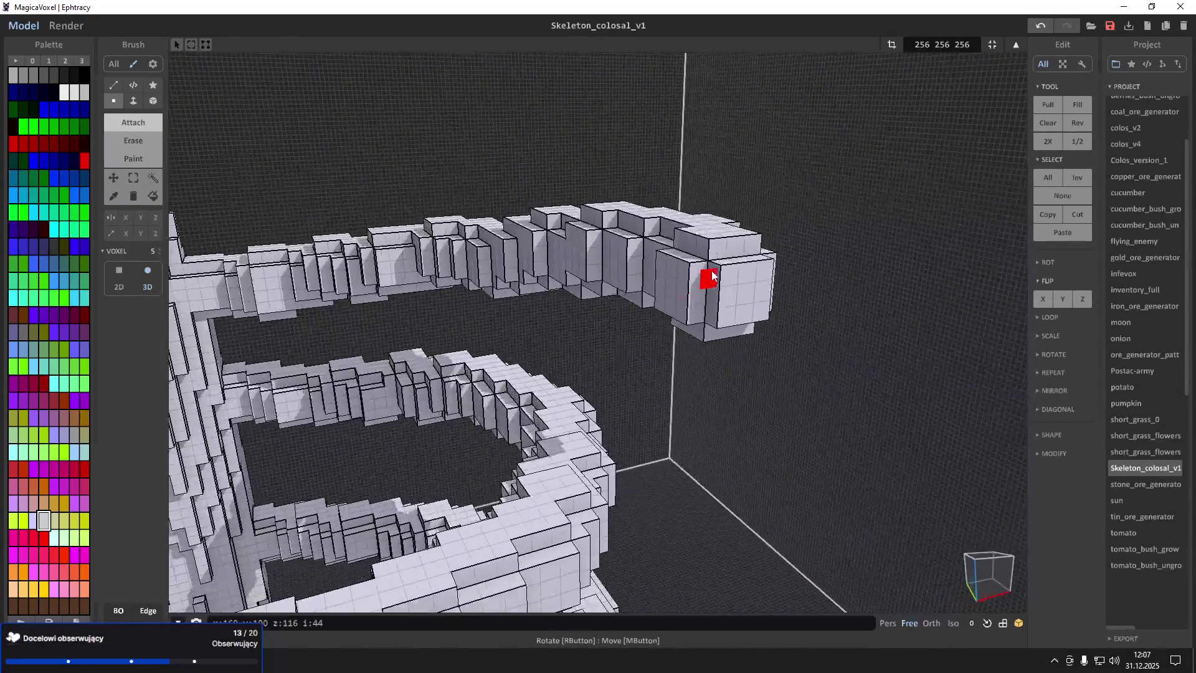
key("ctrl+z")
key("ctrl+z")
key("ctrl+z")
left_click(625, 255)
left_click(616, 254)
left_click(616, 253)
left_click(617, 263)
left_click(616, 264)
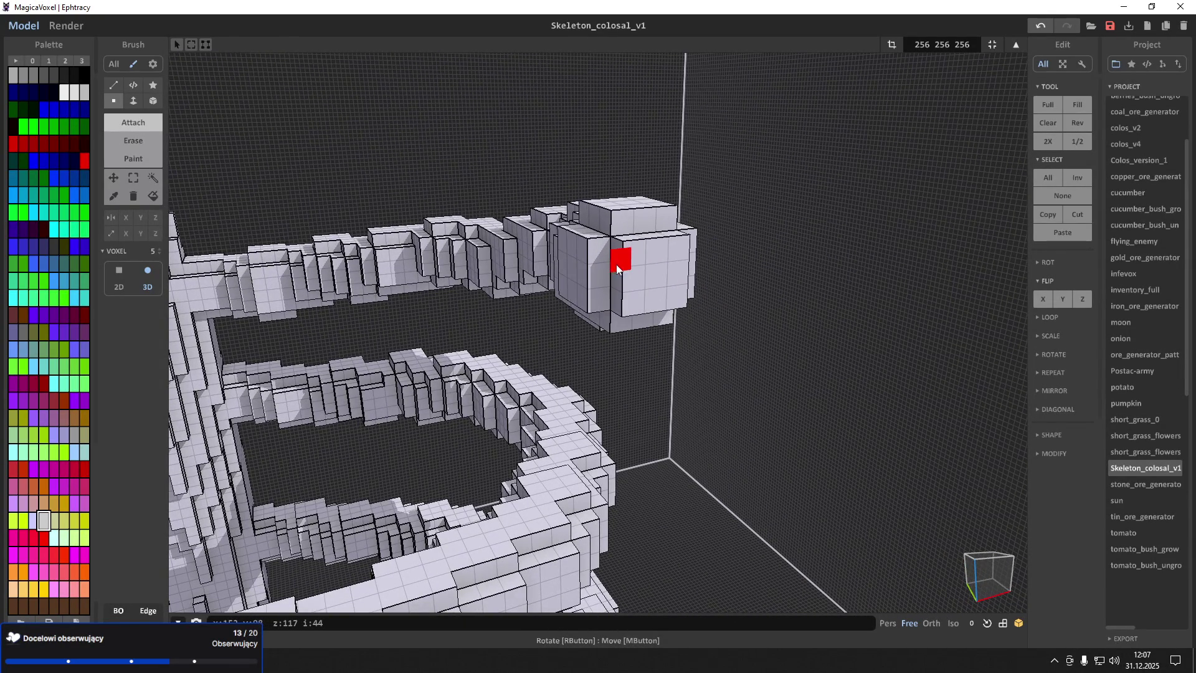
left_click(603, 266)
left_click(581, 274)
left_click(561, 277)
left_click(544, 278)
Revert to a smaller cube end, try curling the tip downward like a claw, then re-add tip voxels
mouse_move(544, 278)
right_mouse_down()
mouse_move(617, 298)
mouse_move(644, 276)
right_mouse_up()
key("ctrl+z")
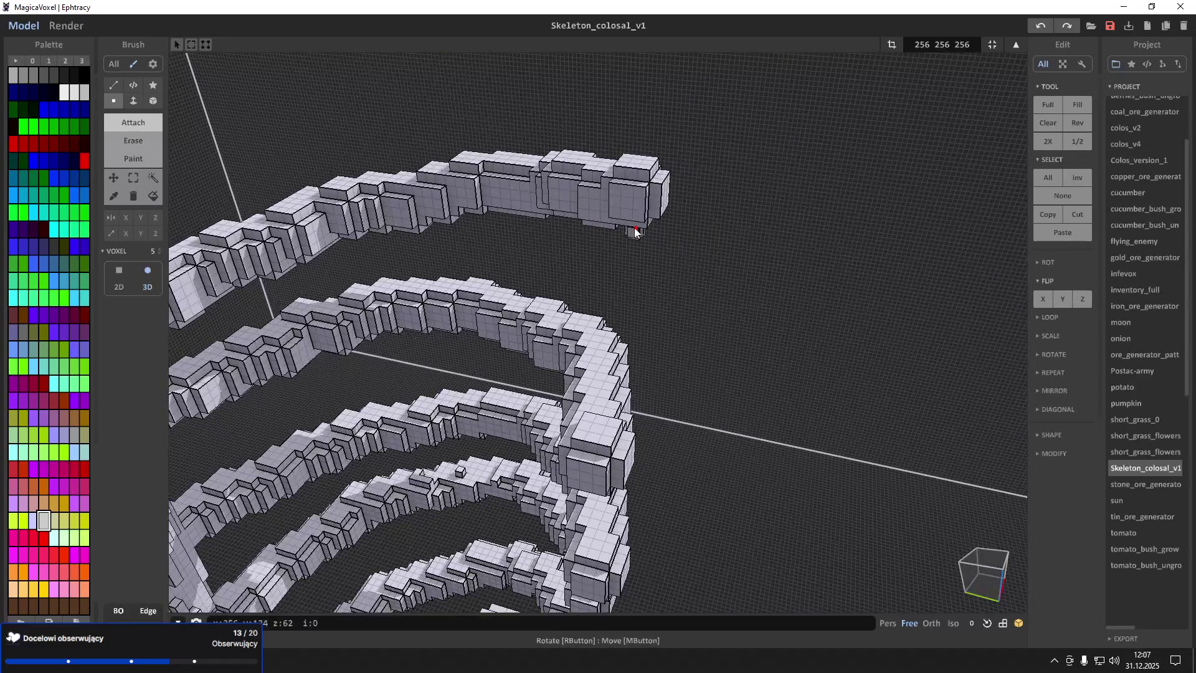
left_click(614, 231)
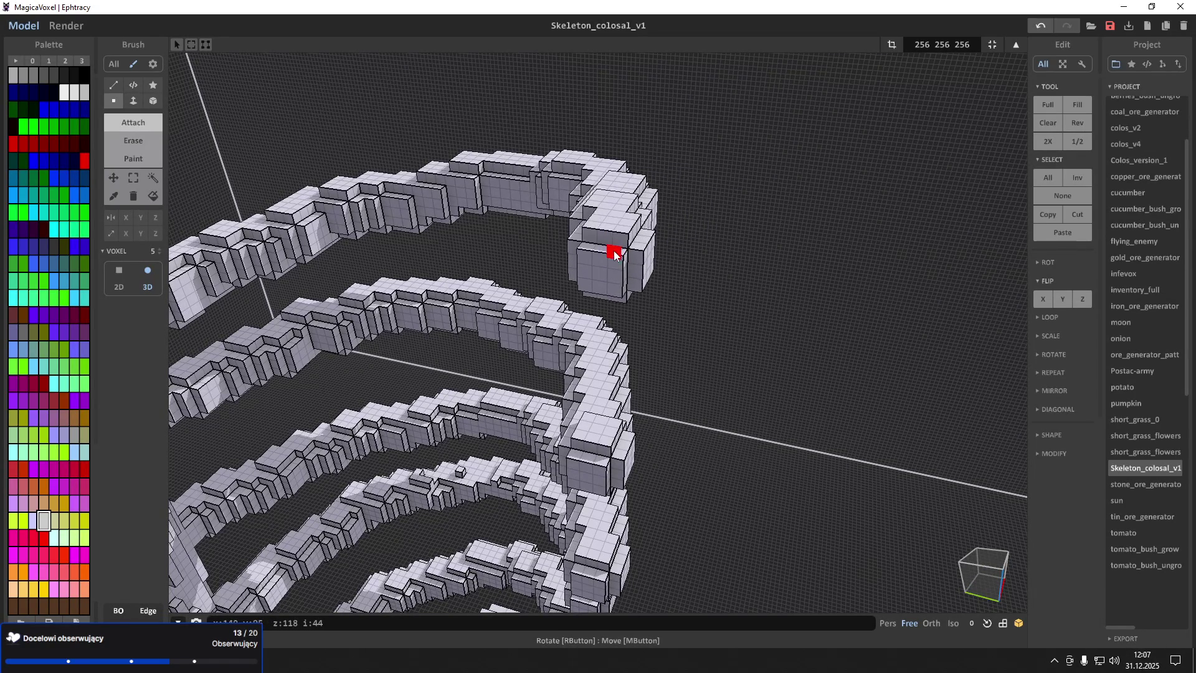
left_click(615, 255)
left_click(623, 280)
mouse_move(645, 304)
right_mouse_down()
mouse_move(673, 299)
mouse_move(641, 282)
mouse_move(765, 307)
mouse_move(663, 303)
right_mouse_up()
key("ctrl+z")
left_click(663, 304)
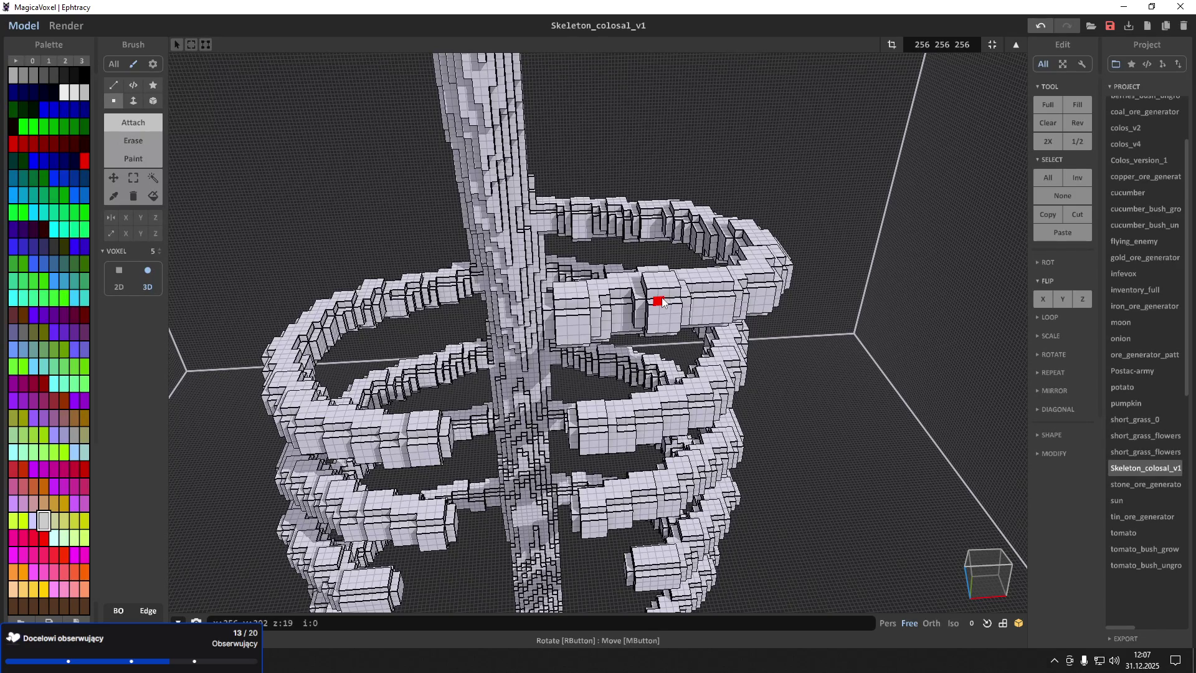
Marquee-select the upper right arm, test a move toward the trunk and undo it
scroll(661, 301, "up", 10)
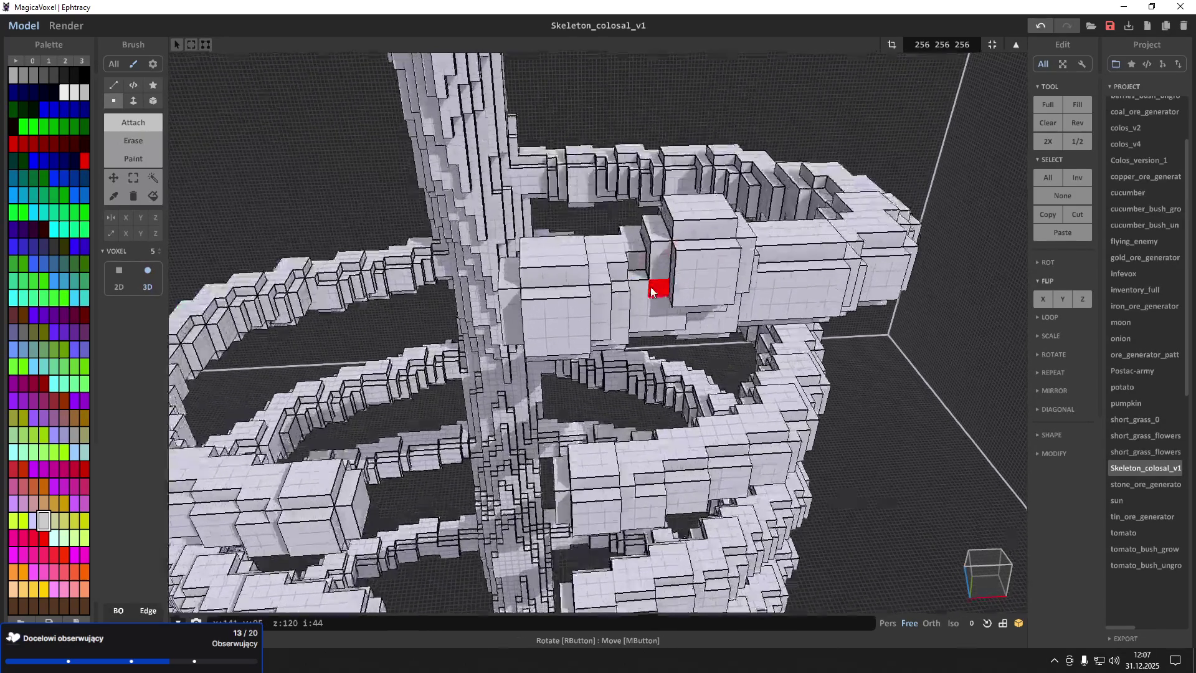
scroll(652, 233, "down", 5)
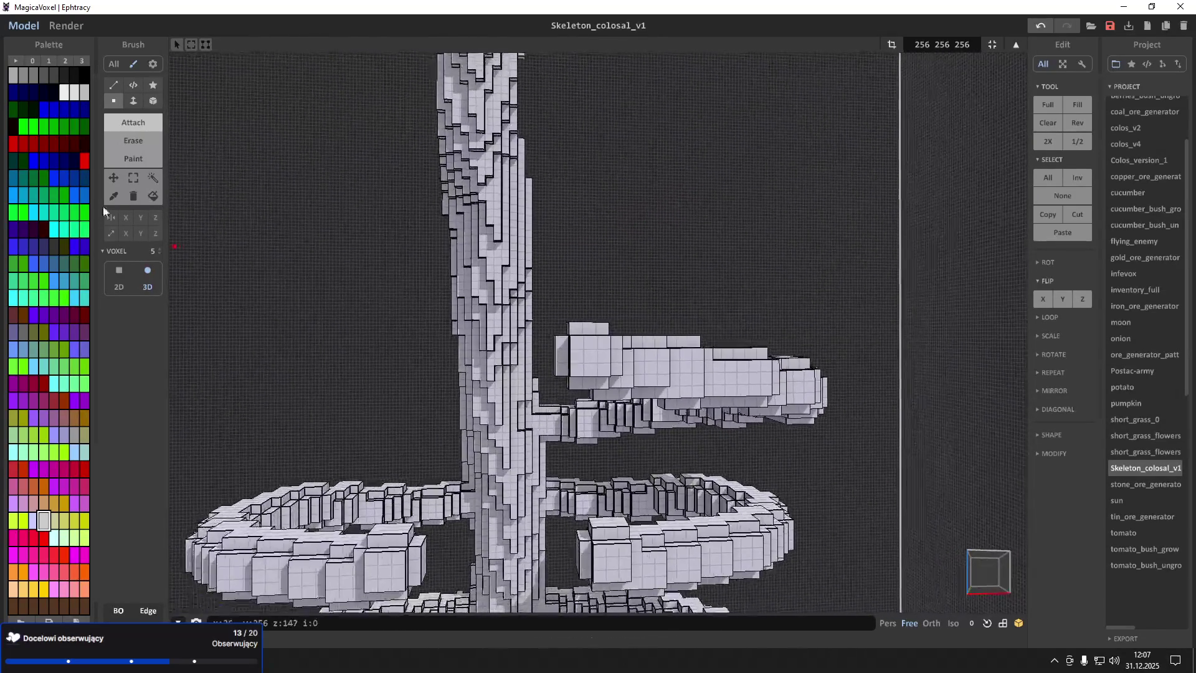
left_click(133, 177)
scroll(548, 276, "up", 2)
left_click_drag(542, 294, 676, 429)
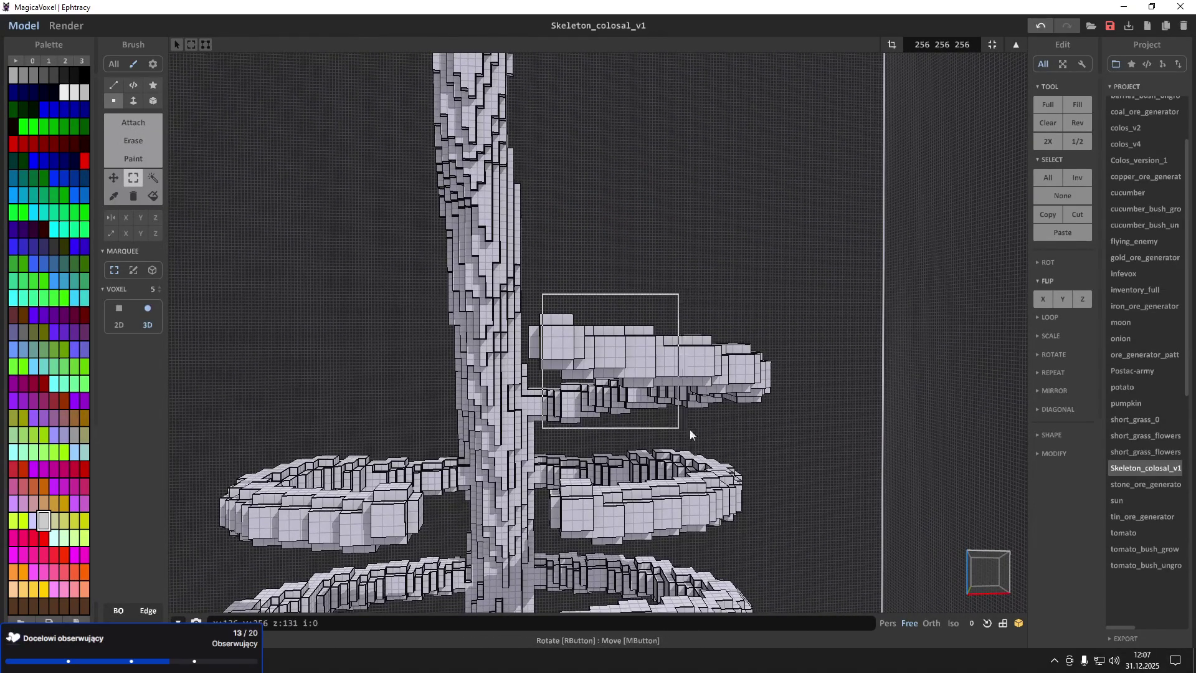
mouse_move(790, 429)
right_mouse_down()
mouse_move(647, 409)
mouse_move(635, 349)
right_mouse_up()
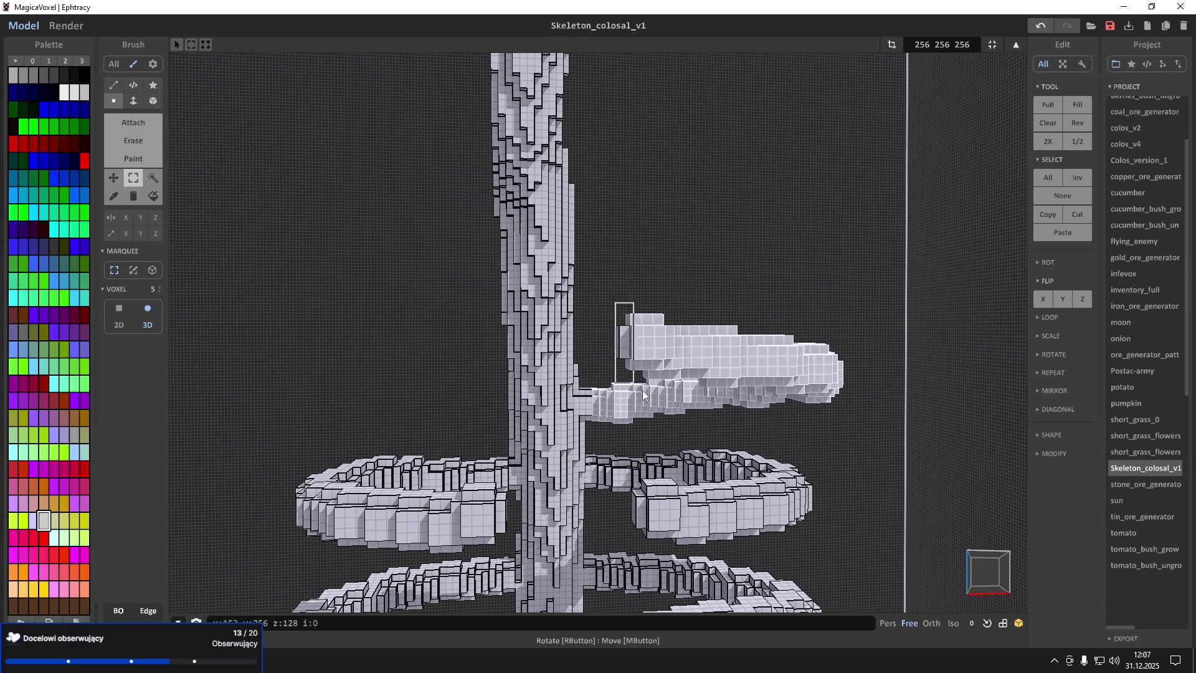
left_click_drag(667, 347, 589, 340)
key("ctrl+z")
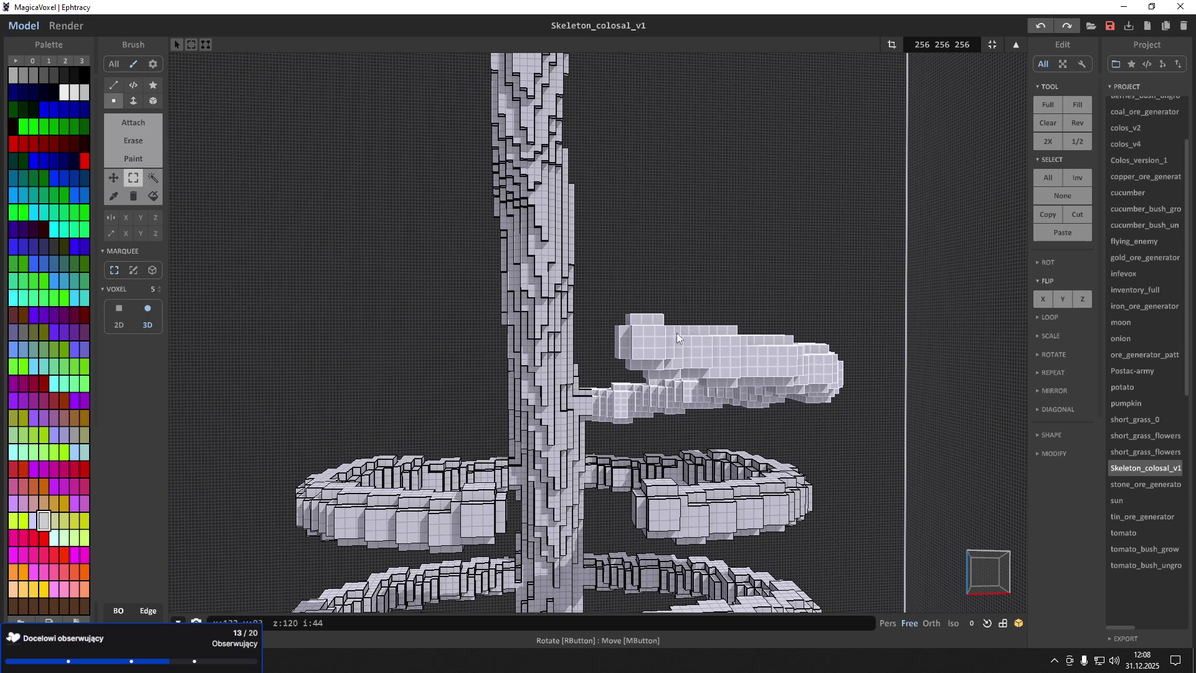
middle_click_drag(675, 329, 627, 390)
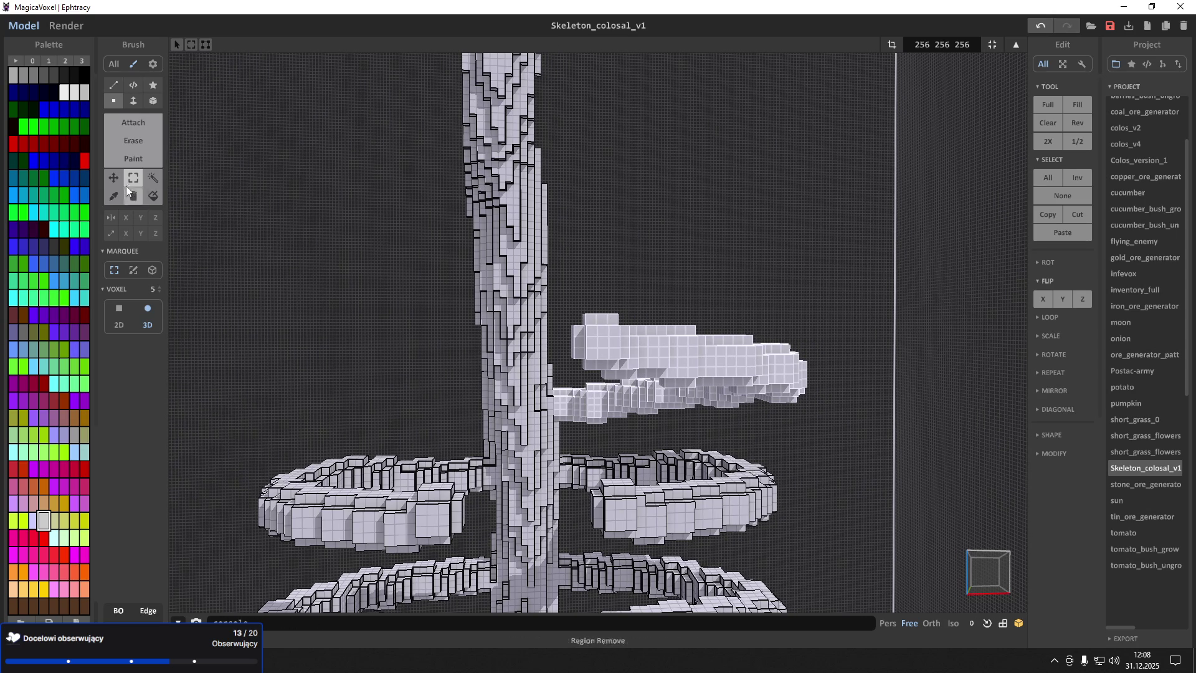
Move a copy of the arm across the trunk, flip it until mirrored, and slide it against the trunk
left_click_drag(700, 358, 226, 360)
left_click(1061, 304)
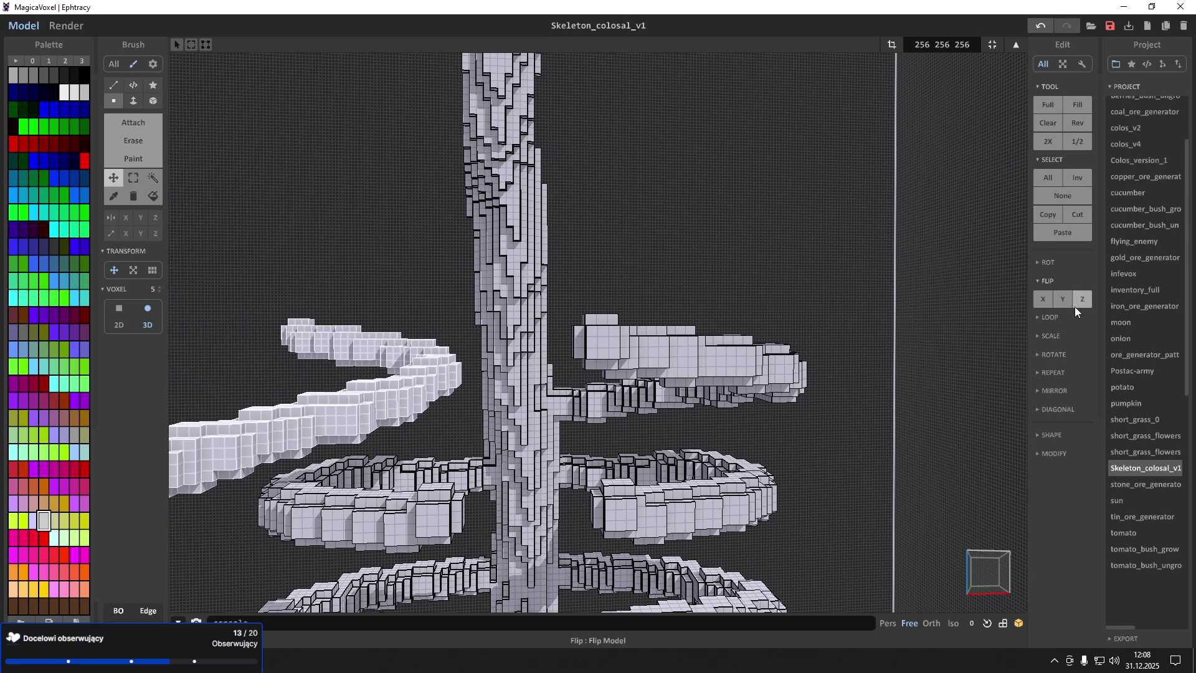
left_click(1073, 306)
left_click(1079, 301)
left_click(1051, 302)
left_click(1051, 301)
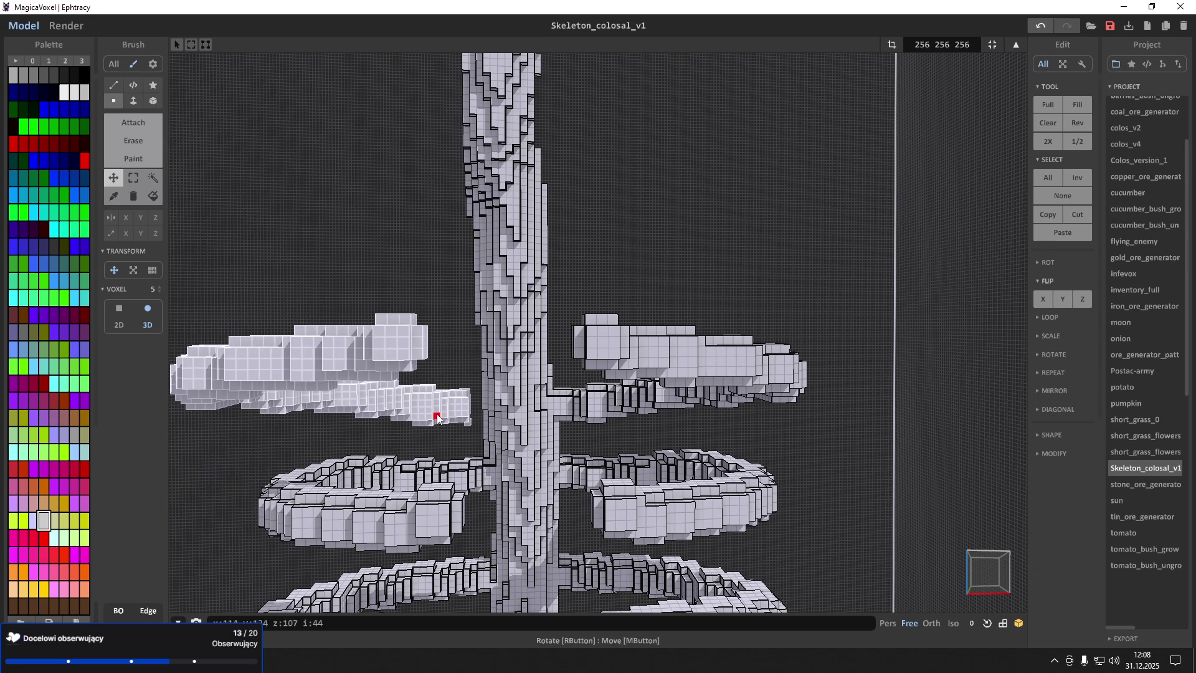
left_click_drag(436, 418, 476, 402)
right_click_drag(474, 402, 271, 301)
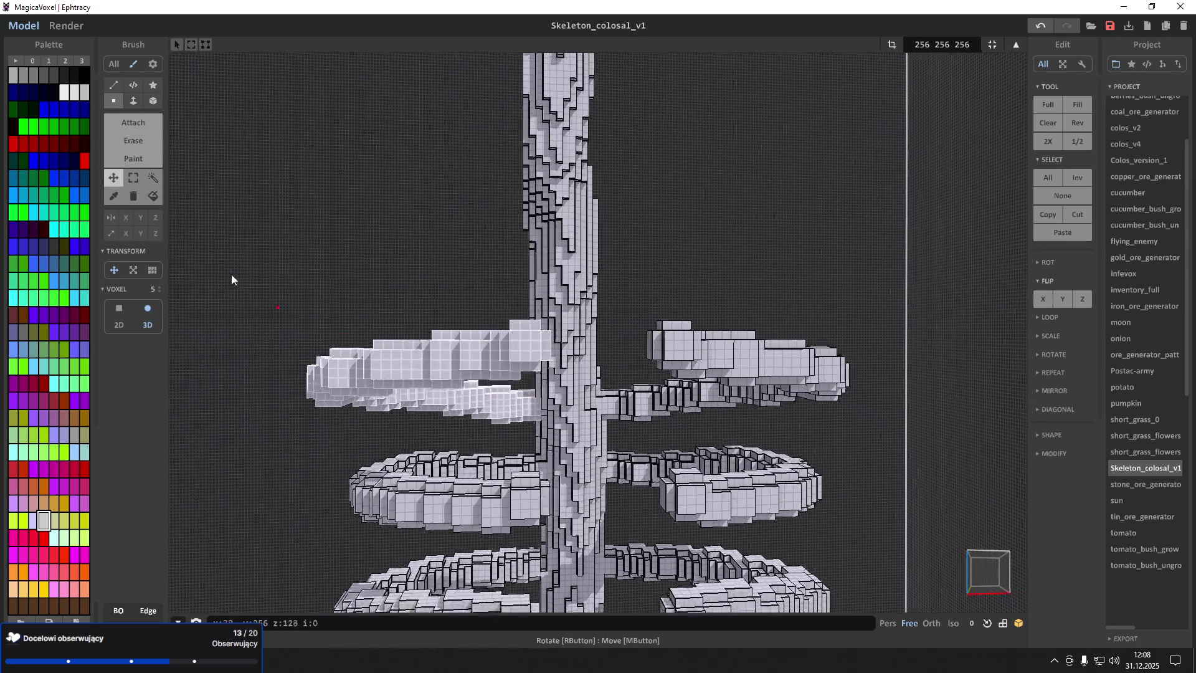
Briefly switch to region selection, then leave selection mode
left_click(132, 178)
scroll(465, 272, "up", 5)
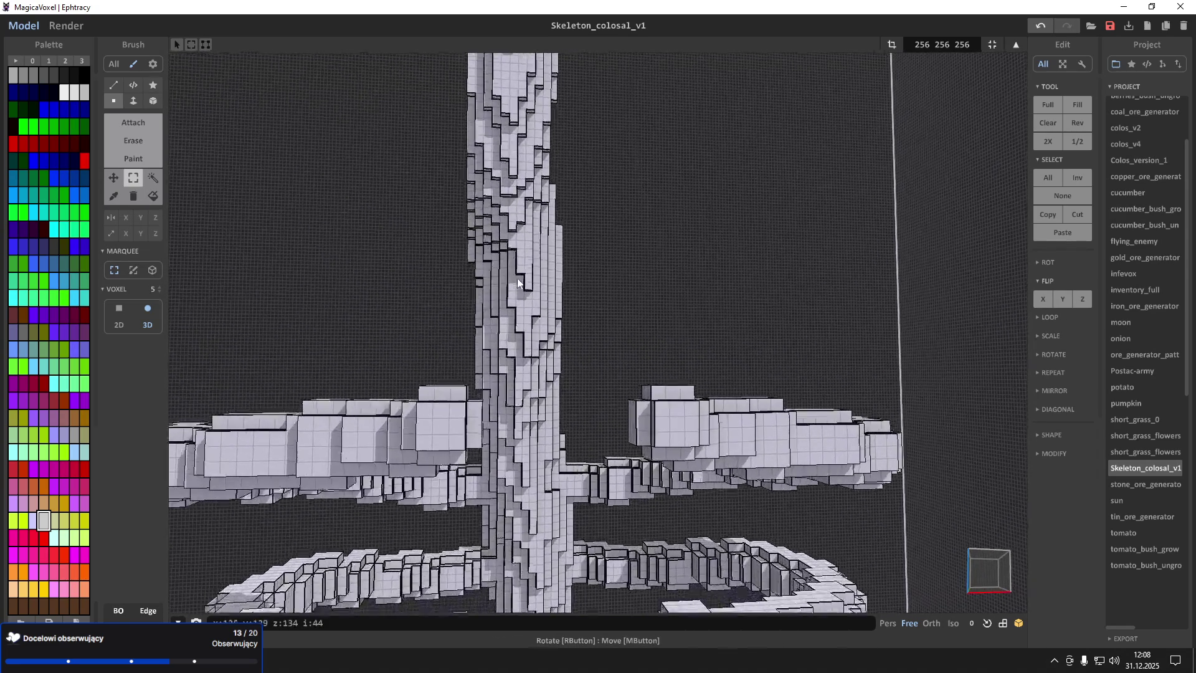
scroll(517, 278, "up", 5)
left_click(145, 126)
Orbit around to the arm tip and undo the unwanted recent edits
mouse_move(498, 386)
right_mouse_down()
mouse_move(581, 419)
mouse_move(899, 293)
mouse_move(464, 472)
mouse_move(569, 431)
mouse_move(545, 457)
mouse_move(508, 464)
mouse_move(481, 441)
right_mouse_up()
scroll(473, 472, "down", 5)
scroll(481, 442, "up", 4)
scroll(484, 449, "up", 8)
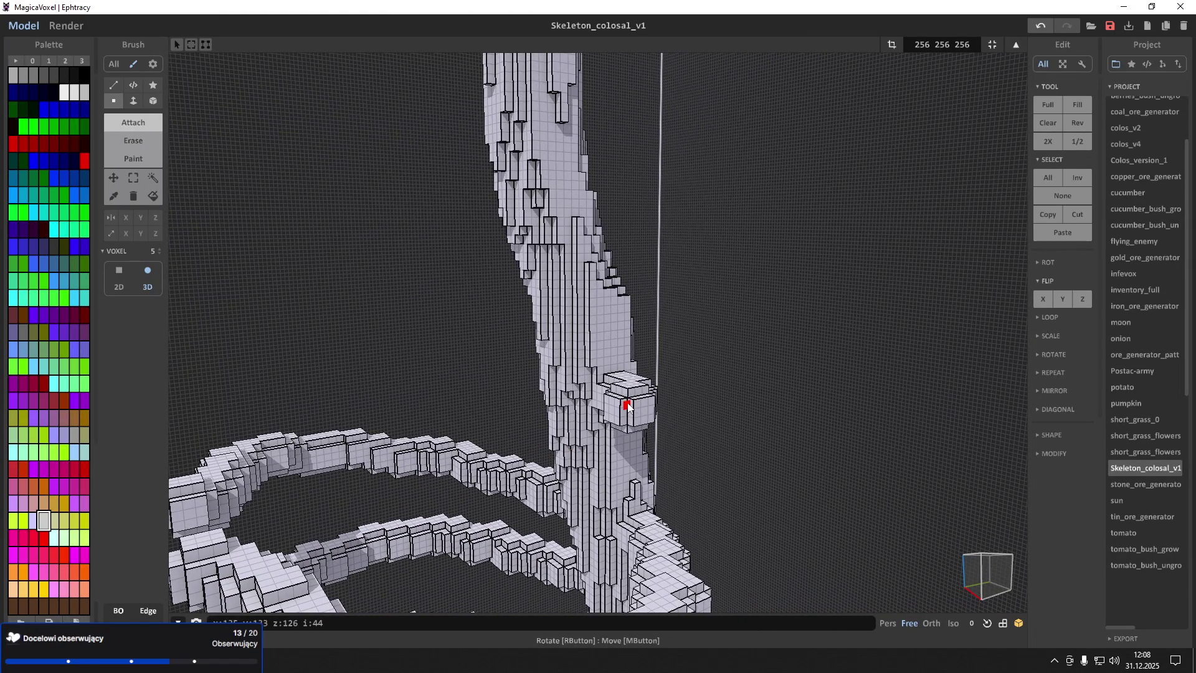
right_click_drag(627, 406, 654, 416)
scroll(652, 411, "up", 3)
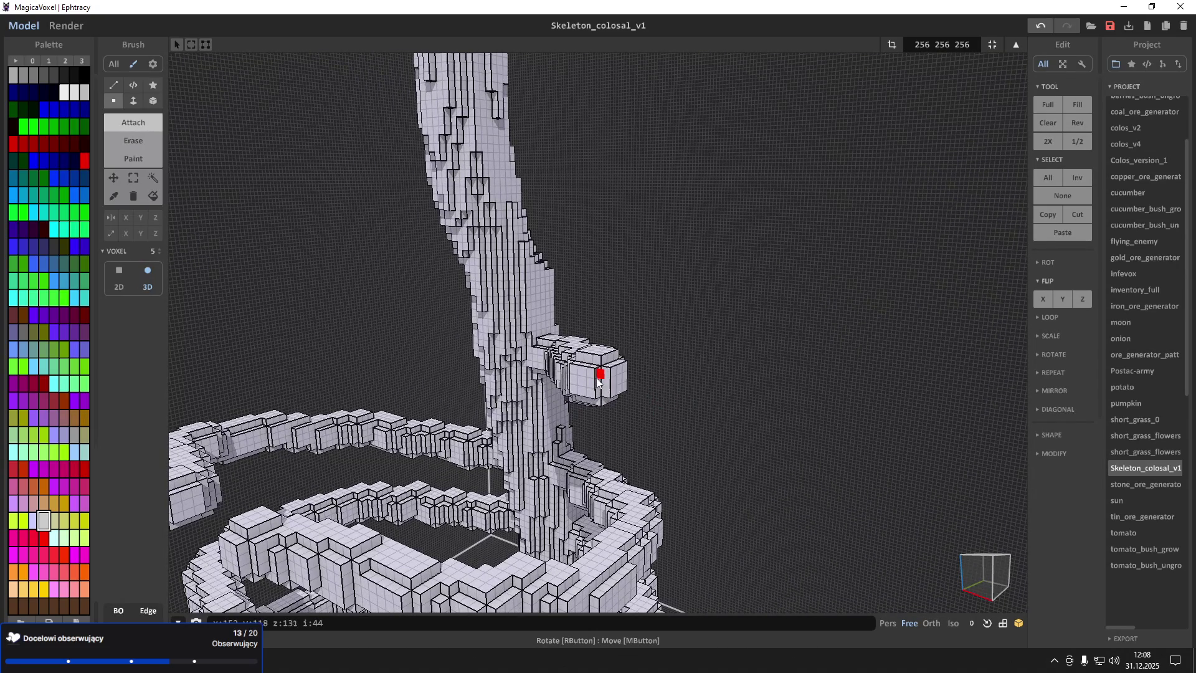
mouse_move(603, 387)
right_mouse_down()
mouse_move(630, 392)
mouse_move(621, 360)
mouse_move(592, 360)
right_mouse_up()
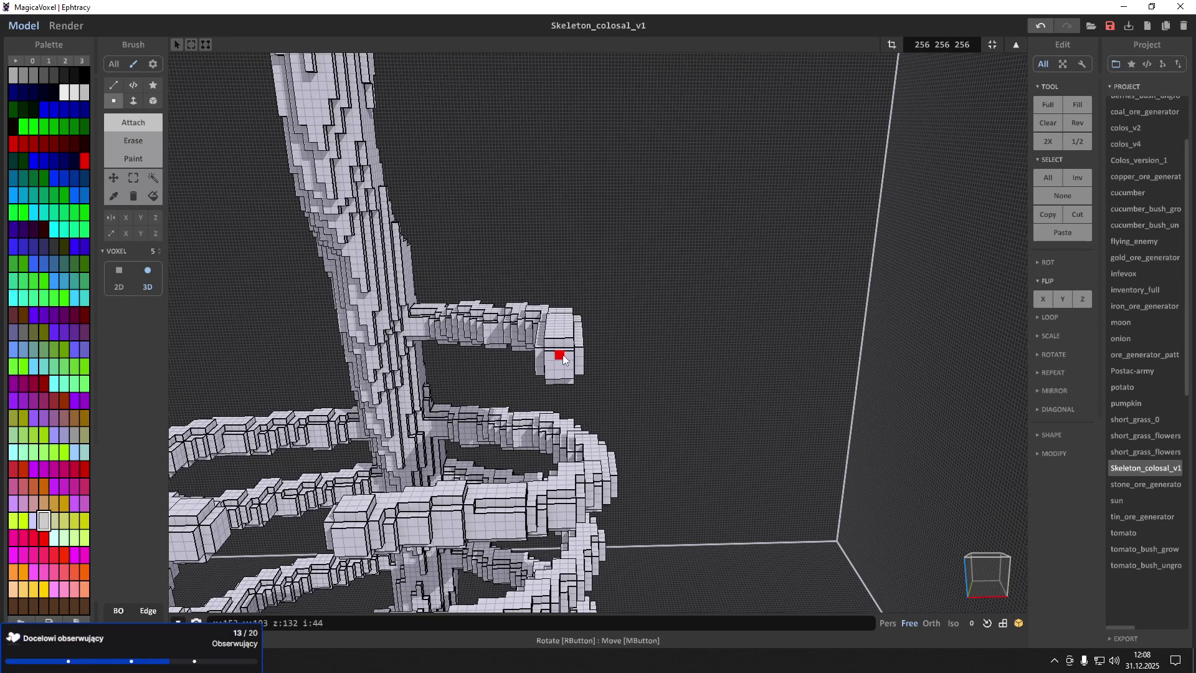
mouse_move(562, 354)
right_mouse_down()
mouse_move(616, 358)
mouse_move(547, 352)
right_mouse_up()
key("ctrl+z")
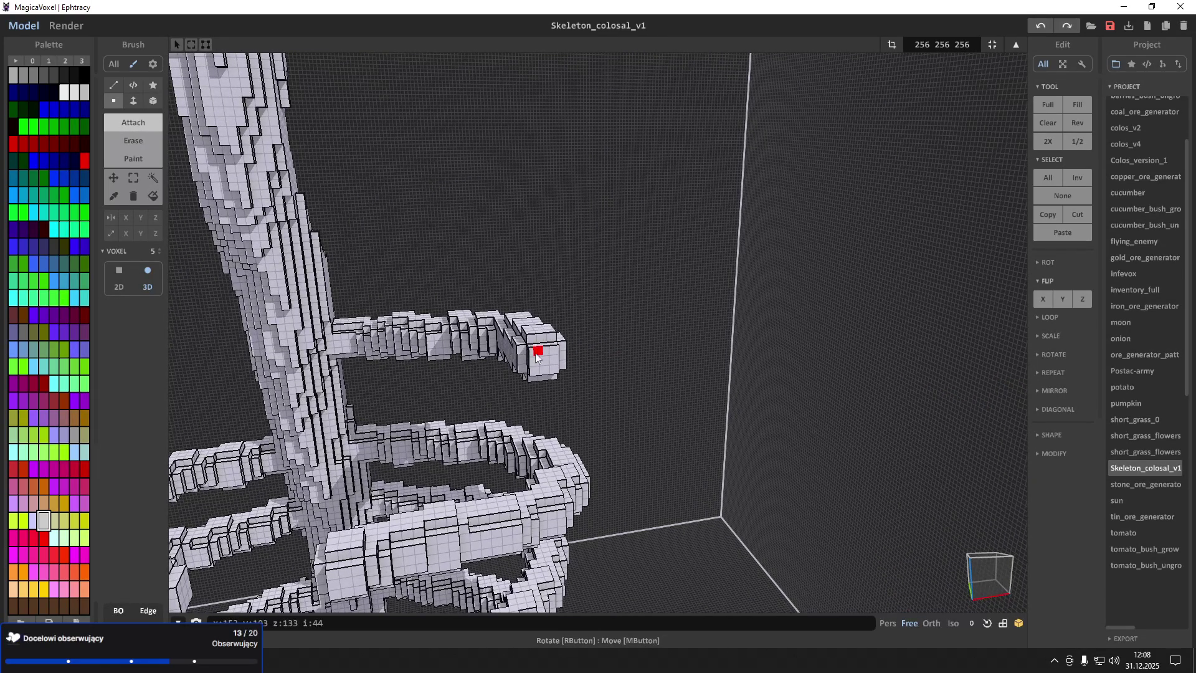
right_click_drag(539, 359, 603, 373)
key("ctrl+z")
key("ctrl+y")
key("ctrl+y")
key("ctrl+y")
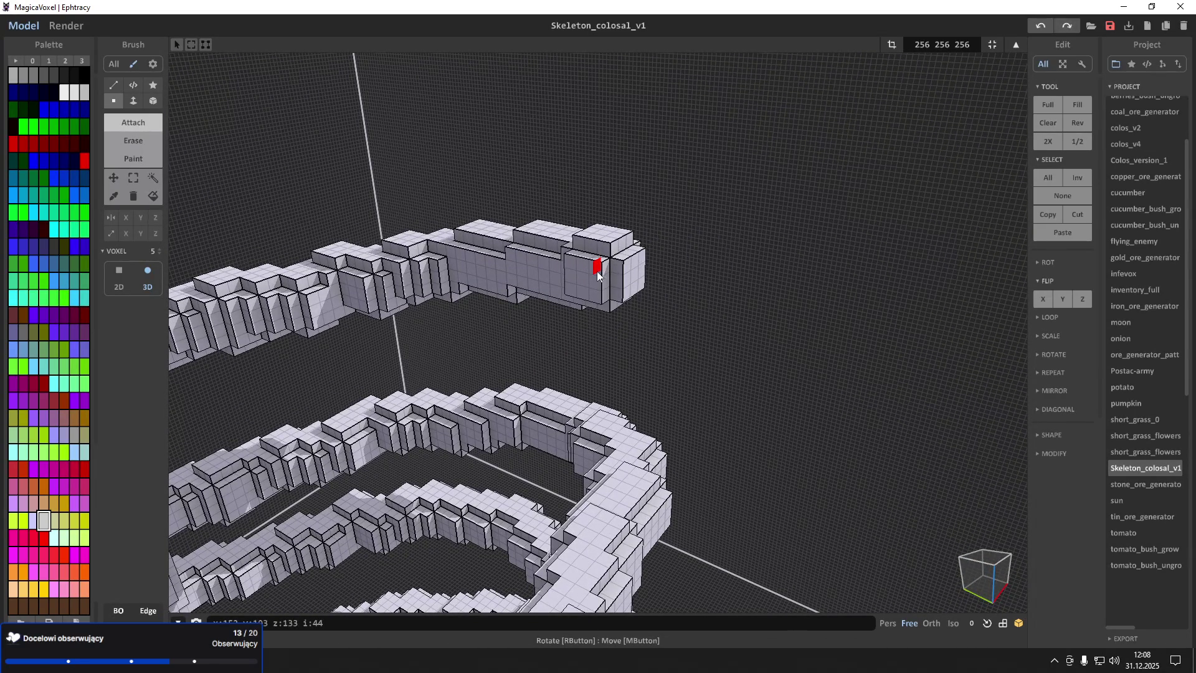
Attach voxel cubes on, beside and on top of the arm's end block to make a knob-like tip
left_click(609, 280)
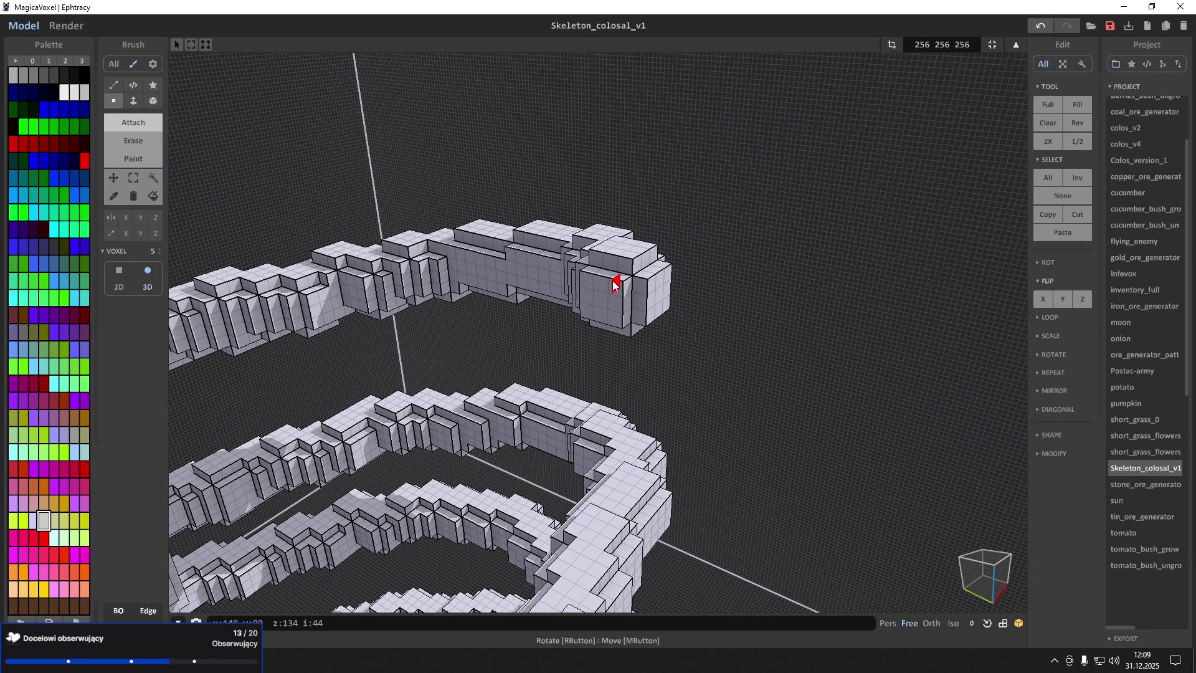
left_click(617, 292)
left_click(623, 303)
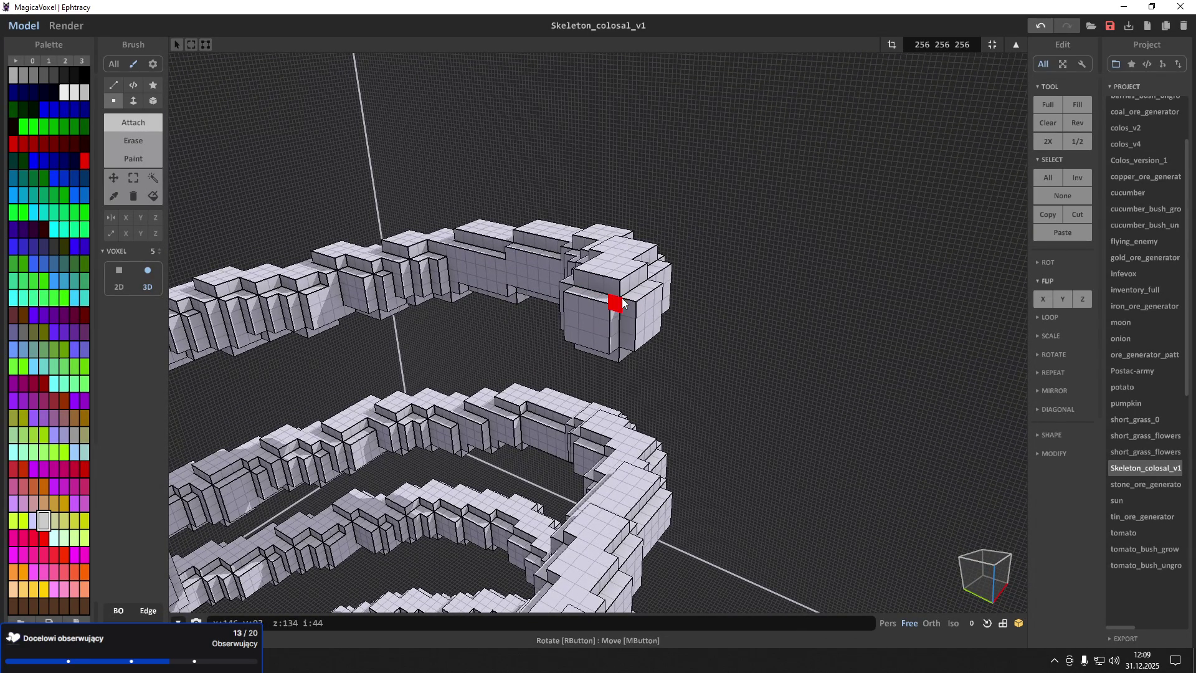
left_click(616, 314)
left_click(616, 314)
left_click(604, 326)
mouse_move(604, 326)
right_mouse_down()
mouse_move(562, 354)
mouse_move(567, 363)
mouse_move(523, 342)
mouse_move(774, 355)
mouse_move(622, 334)
mouse_move(582, 312)
mouse_move(598, 312)
mouse_move(577, 260)
mouse_move(601, 267)
right_mouse_up()
scroll(638, 373, "up", 5)
left_click(569, 319)
left_click(568, 322)
left_click(617, 299)
scroll(619, 312, "up", 5)
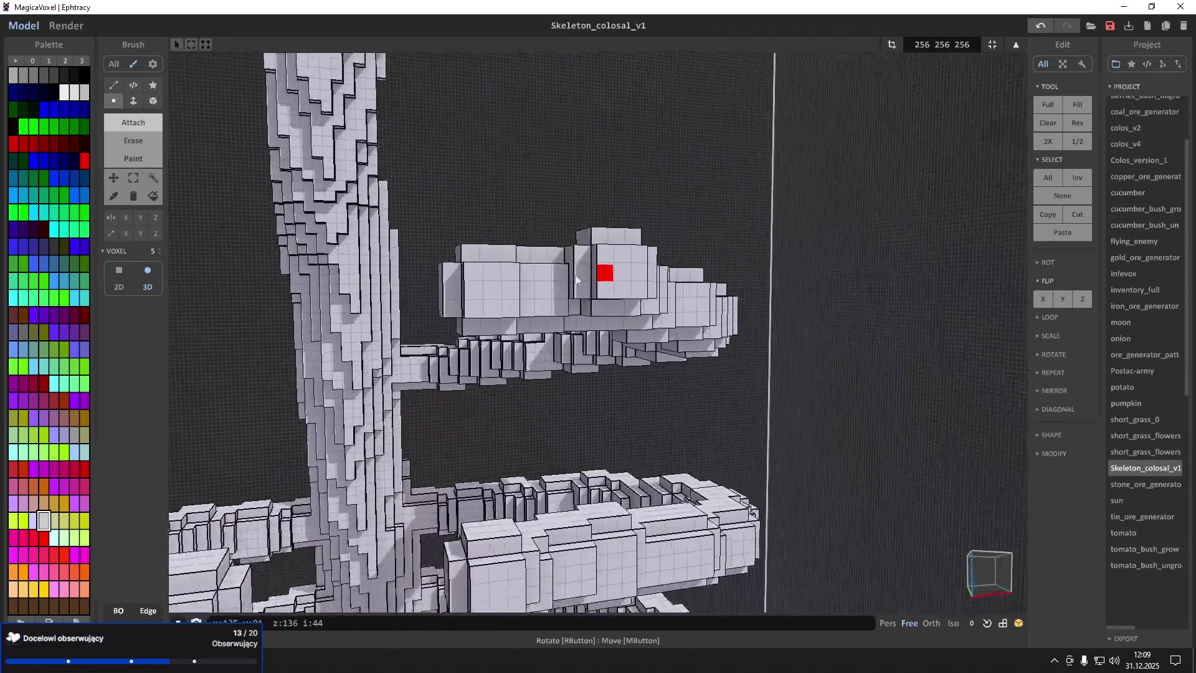
scroll(601, 266, "down", 5)
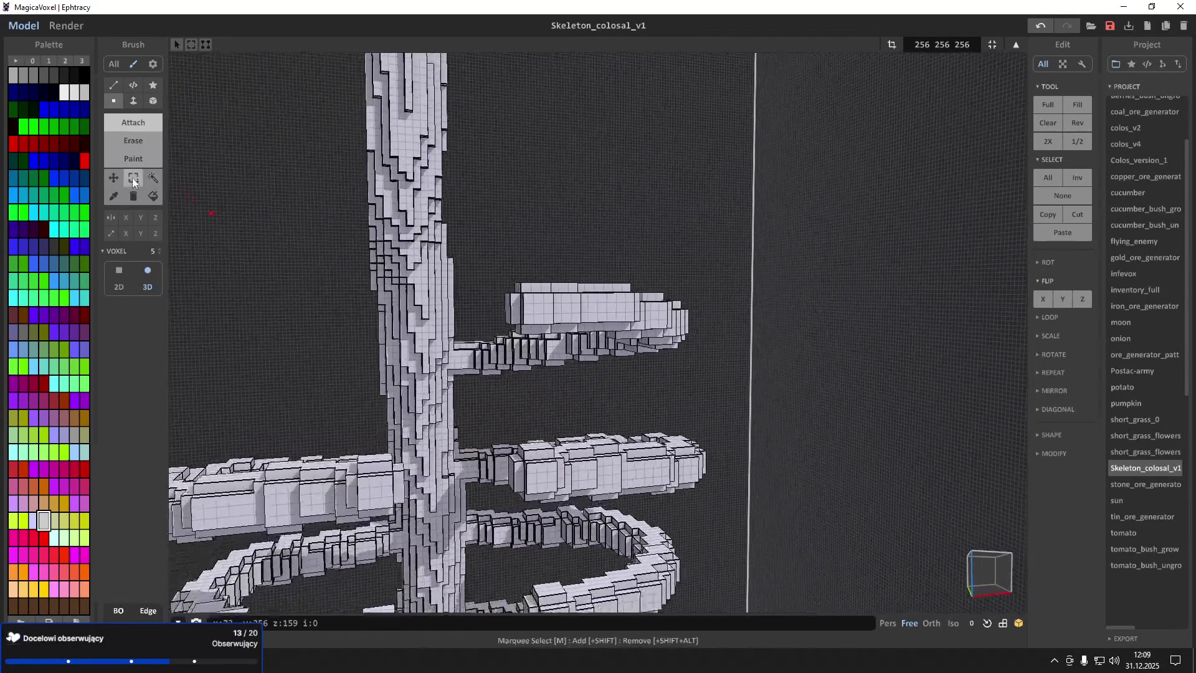
Copy the upper right arm to the trunk's left, flip it along X and nudge it one voxel outward
left_click(133, 178)
left_click_drag(726, 382, 726, 382)
right_click_drag(726, 382, 697, 382)
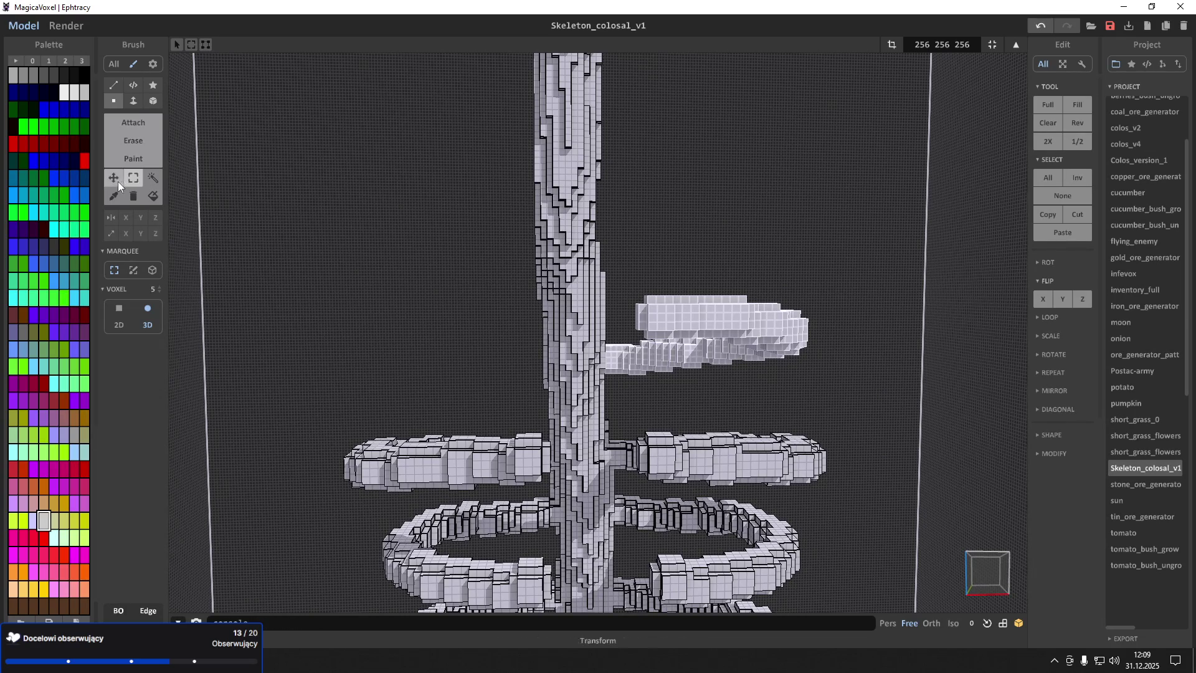
left_click_drag(709, 316, 393, 312)
left_click(1042, 302)
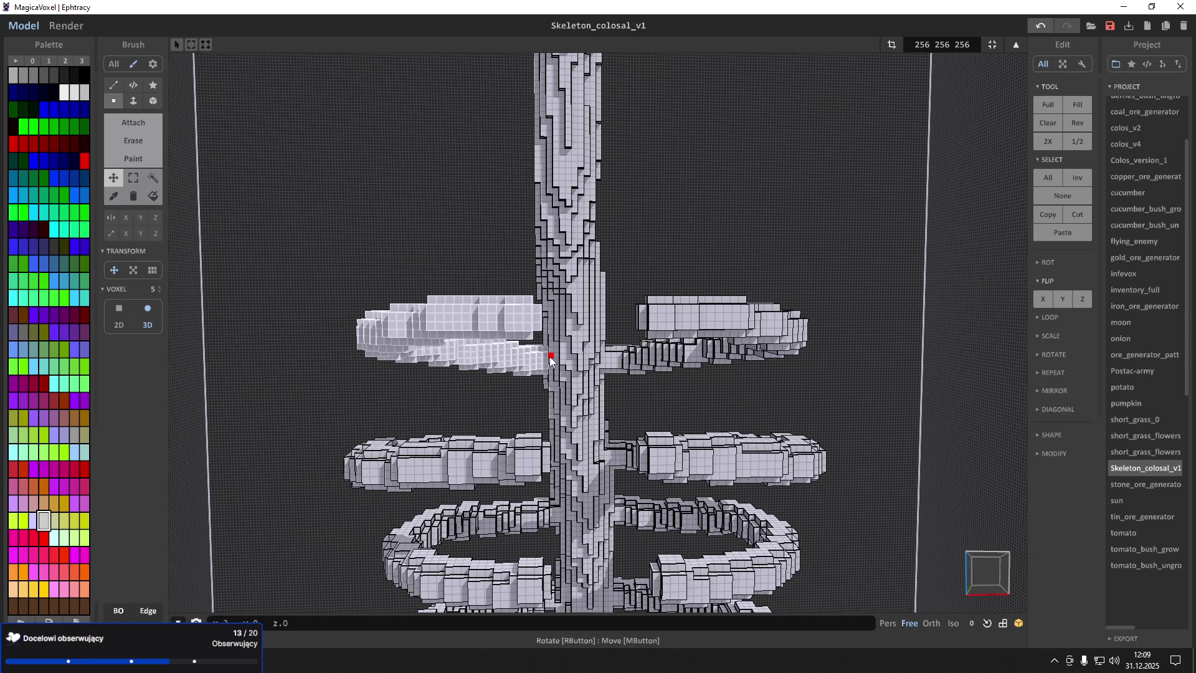
left_click_drag(551, 359, 547, 357)
Clear the selection and return to the Attach brush with a low oblique view of the trunk
left_click(295, 180)
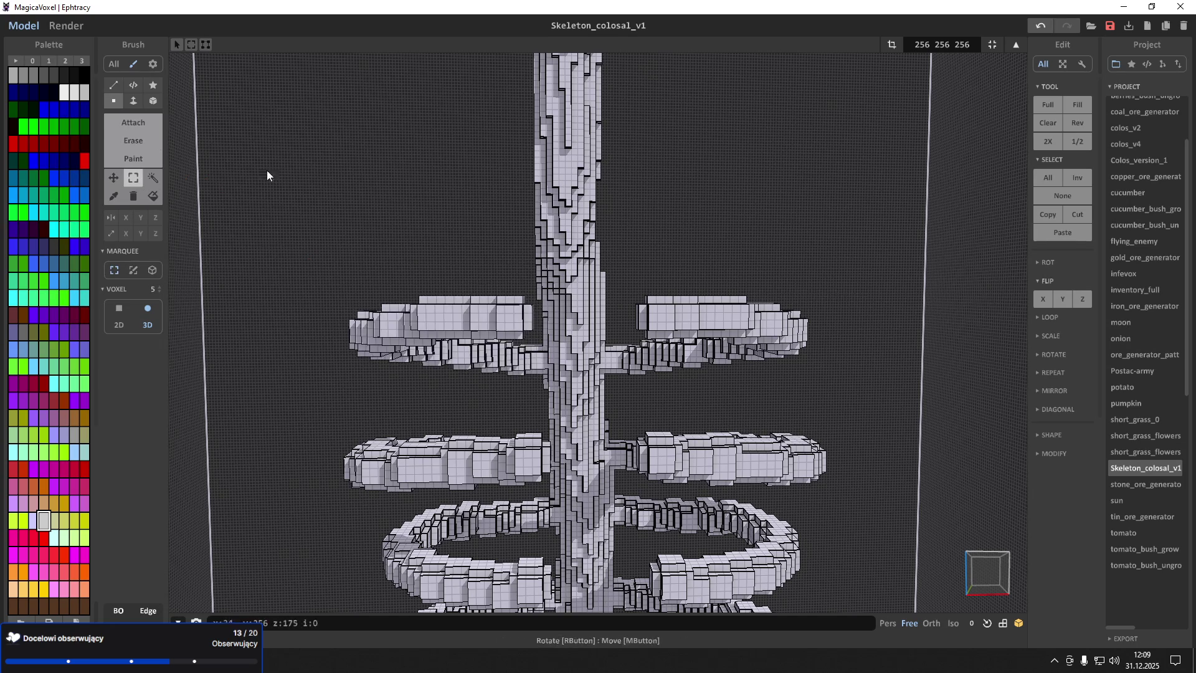
left_click(148, 125)
scroll(538, 251, "up", 5)
mouse_move(538, 251)
right_mouse_down()
mouse_move(517, 243)
mouse_move(561, 259)
mouse_move(486, 304)
mouse_move(484, 293)
mouse_move(557, 288)
right_mouse_up()
Build up the arm-end block, undo the excess, then thicken its front and top
left_click(559, 282)
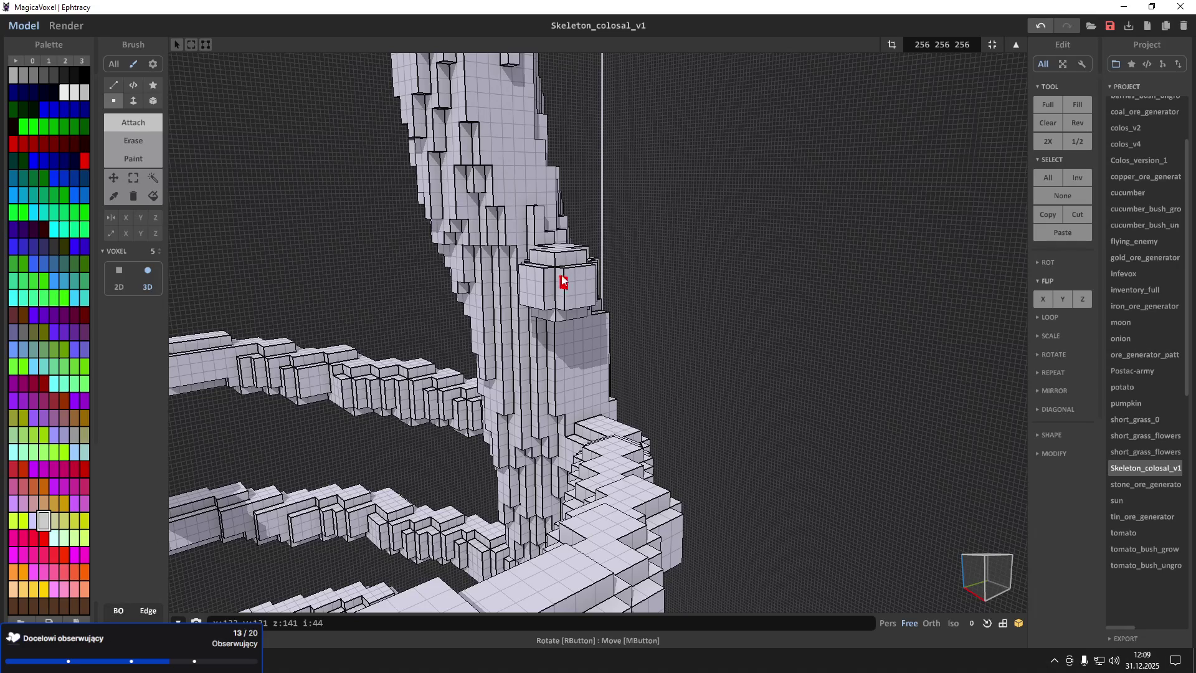
left_click(560, 268)
left_click(547, 267)
left_click(544, 275)
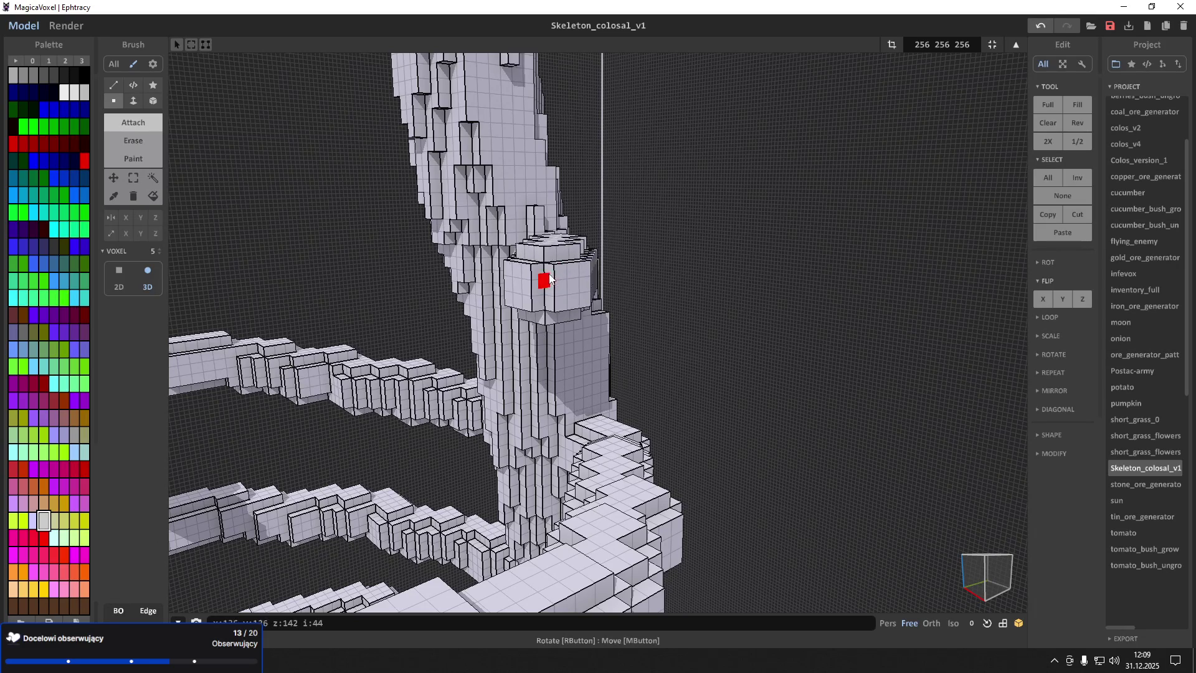
key("ctrl+z")
key("ctrl+z")
key("ctrl+z")
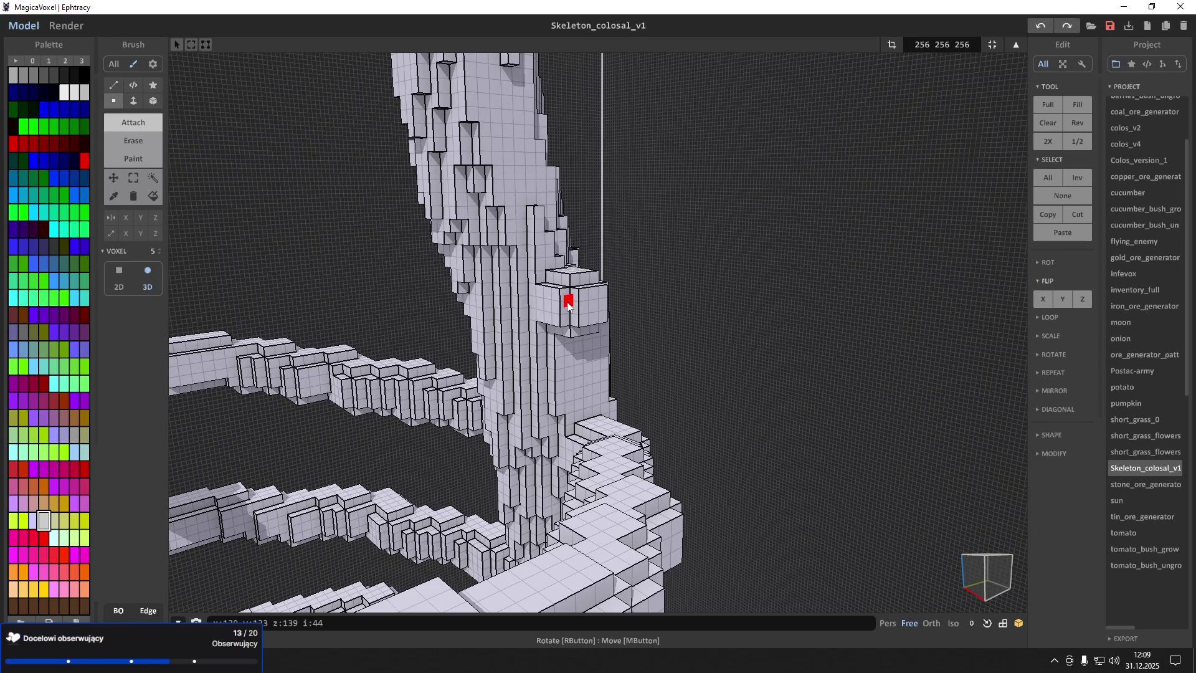
left_click(572, 303)
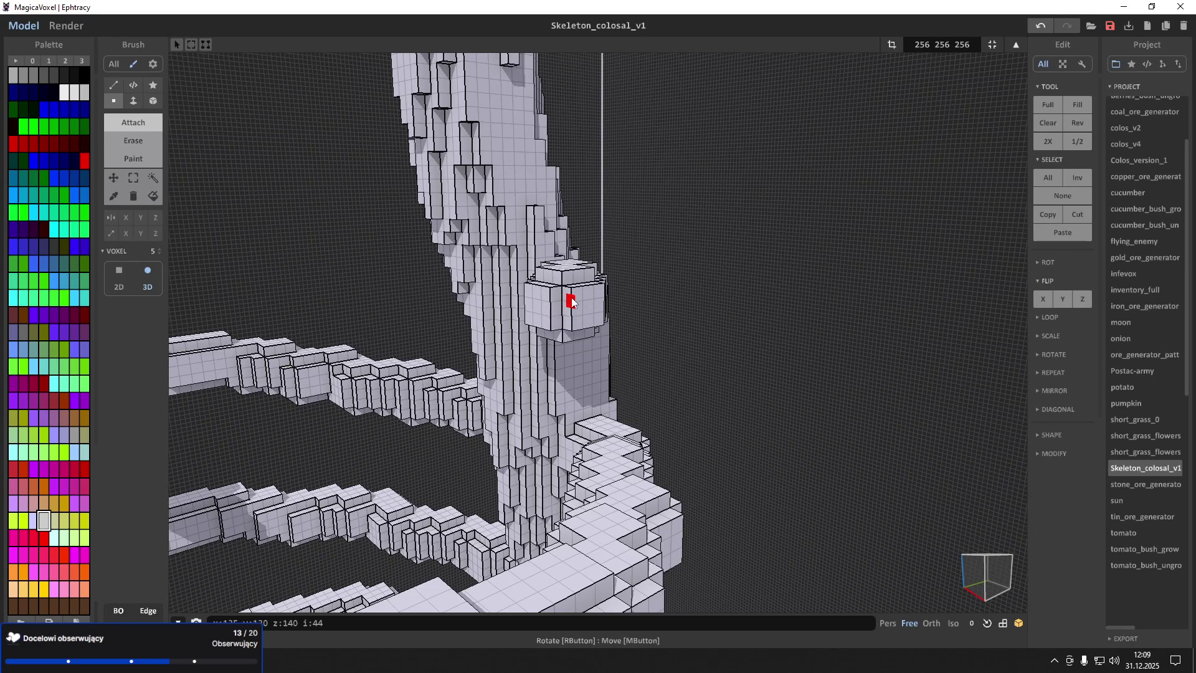
left_click(572, 303)
left_click(572, 304)
left_click(571, 306)
left_click(572, 308)
From another side, thicken the block's front face and add voxels to its right face
right_click_drag(568, 311, 601, 308)
left_click(612, 307)
left_click(617, 313)
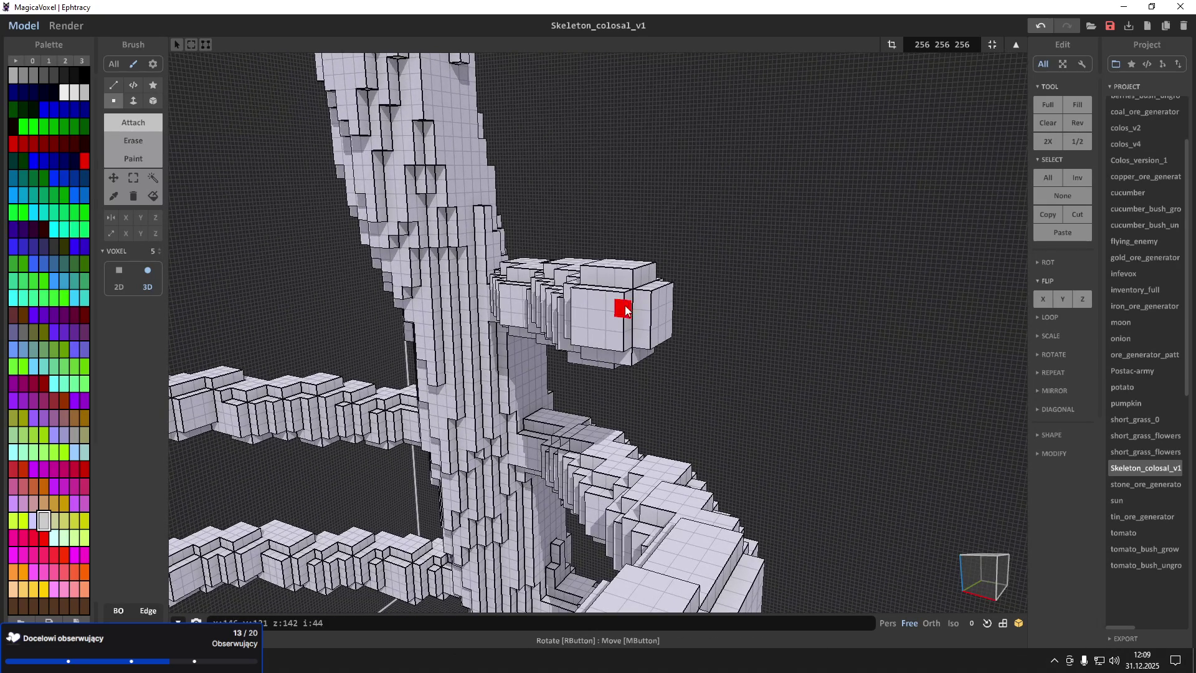
left_click(628, 313)
left_click(641, 310)
left_click(650, 308)
Extend the other upper arm's end block rightward and toward the viewer
right_click_drag(649, 310, 709, 315)
left_click(710, 314)
left_click(711, 310)
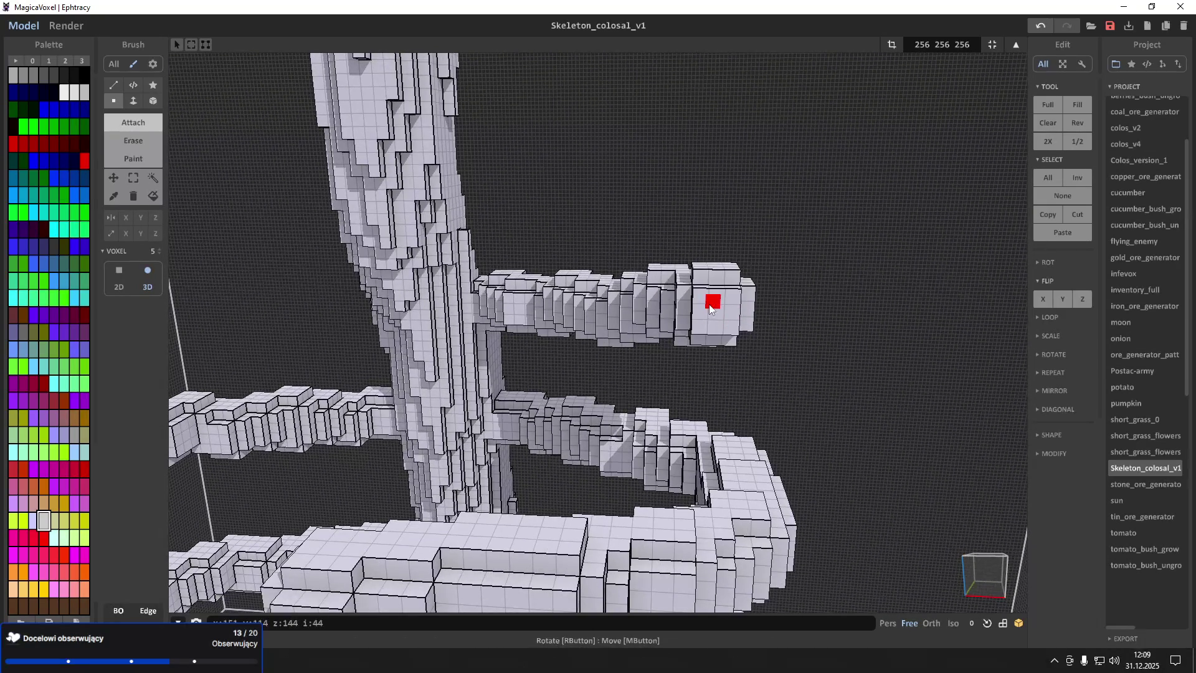
left_click(711, 310)
left_click(726, 315)
left_click(733, 321)
left_click(735, 321)
left_click(733, 322)
Add further layers to the end block, undoing the extra ones
mouse_move(733, 324)
right_mouse_down()
mouse_move(764, 325)
mouse_move(734, 306)
right_mouse_up()
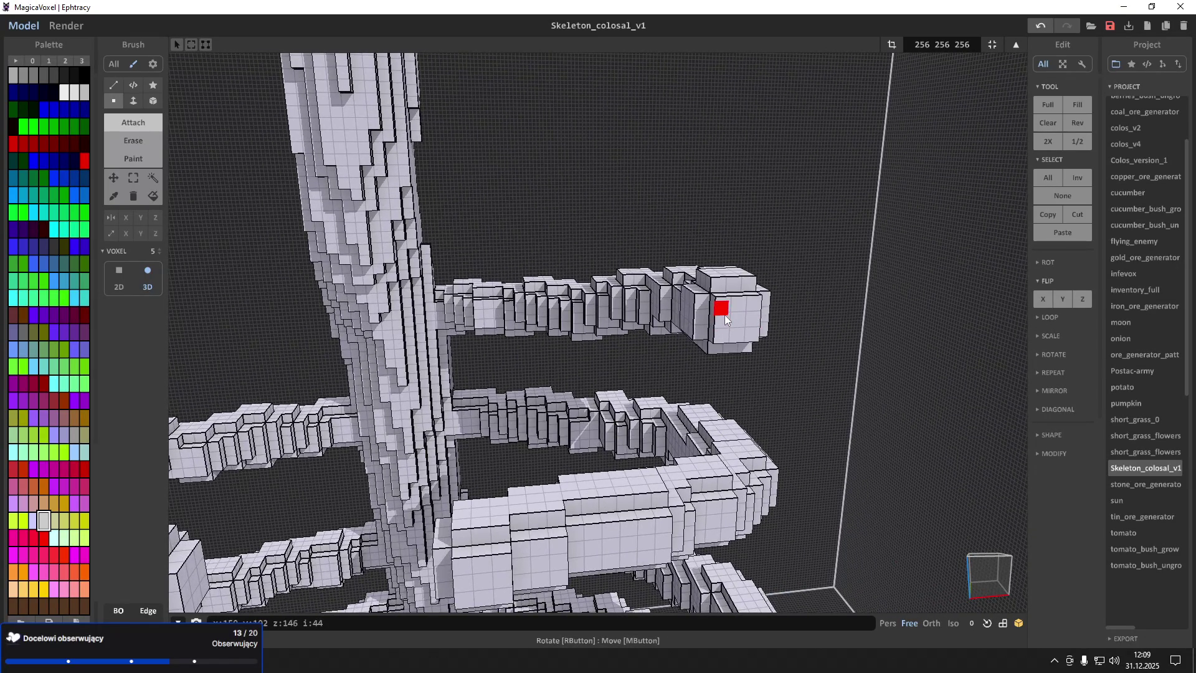
left_click(724, 315)
left_click(721, 320)
key("ctrl+z")
key("ctrl+z")
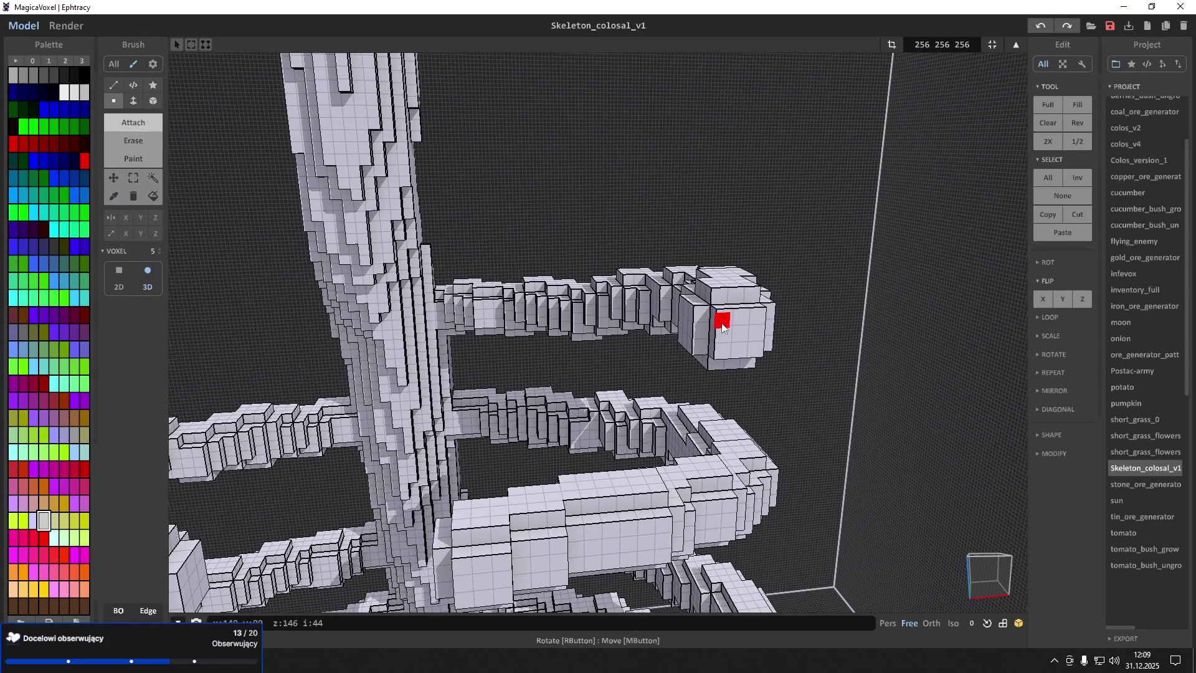
left_click(720, 317)
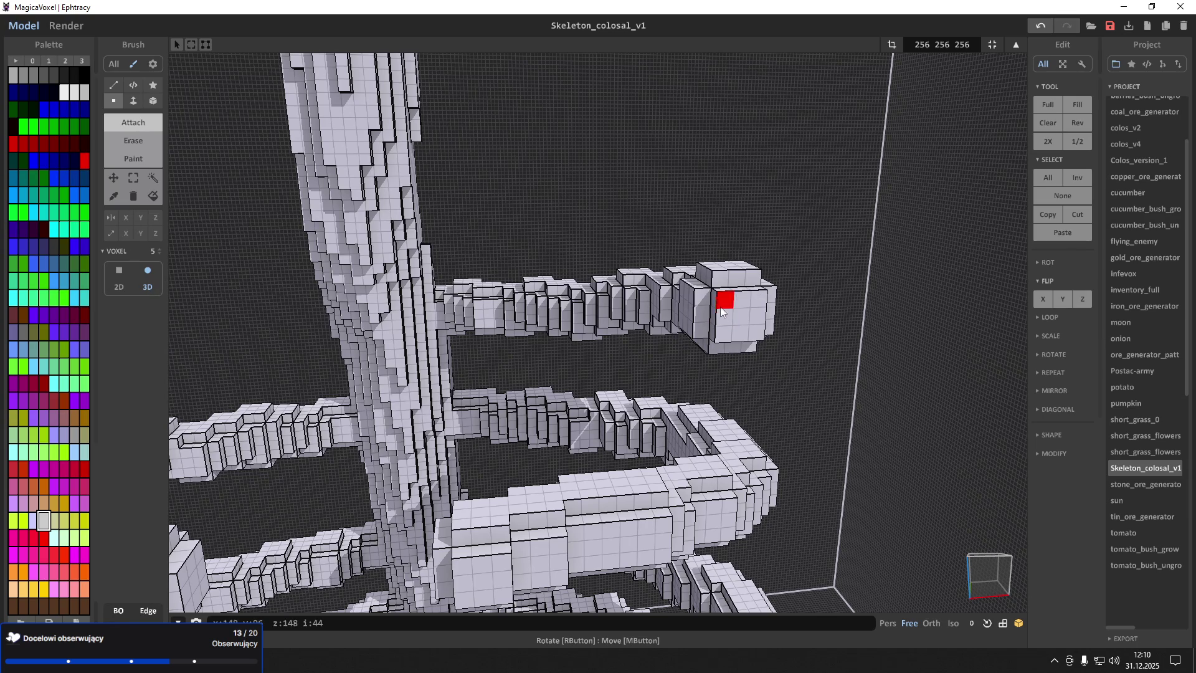
left_click(717, 315)
right_click_drag(721, 317, 788, 305)
key("ctrl+z")
key("ctrl+z")
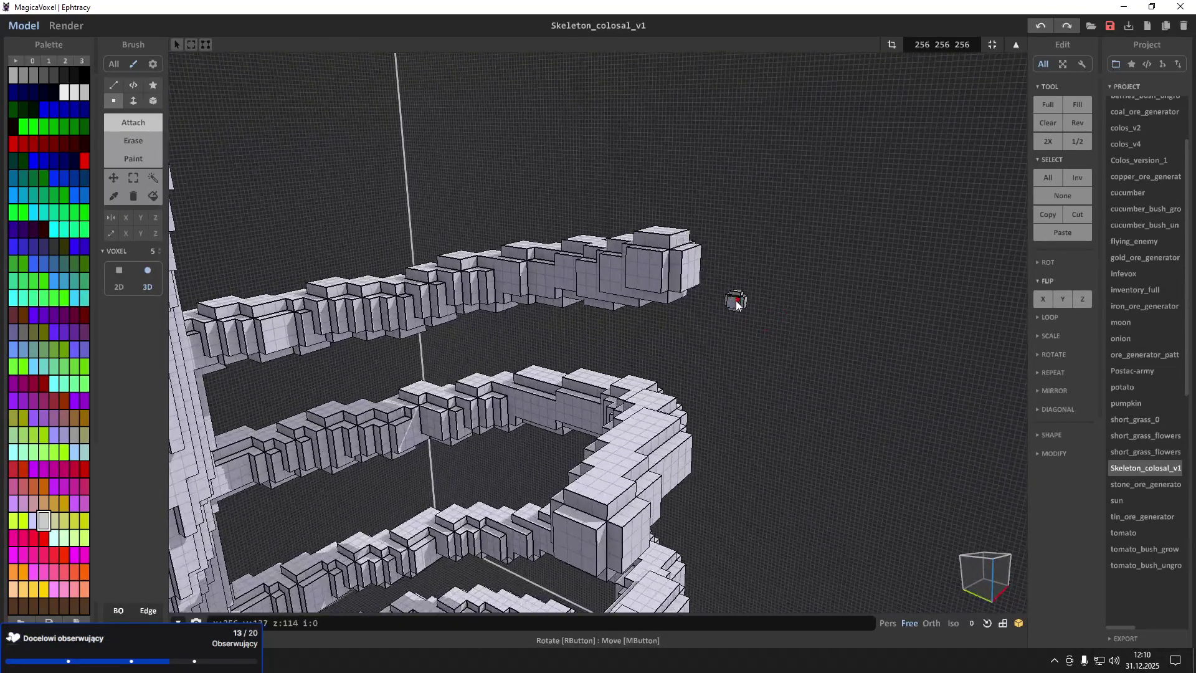
Add layers to the top arm's end block with the Attach brush to grow it
left_click(619, 282)
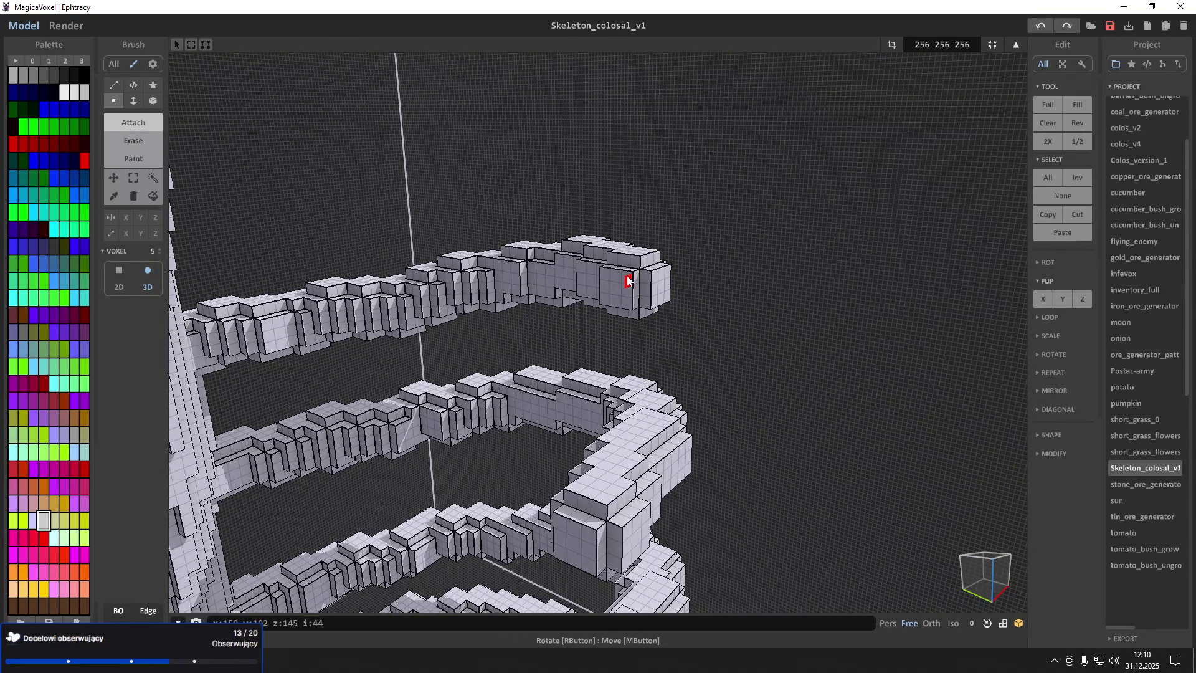
left_click(630, 278)
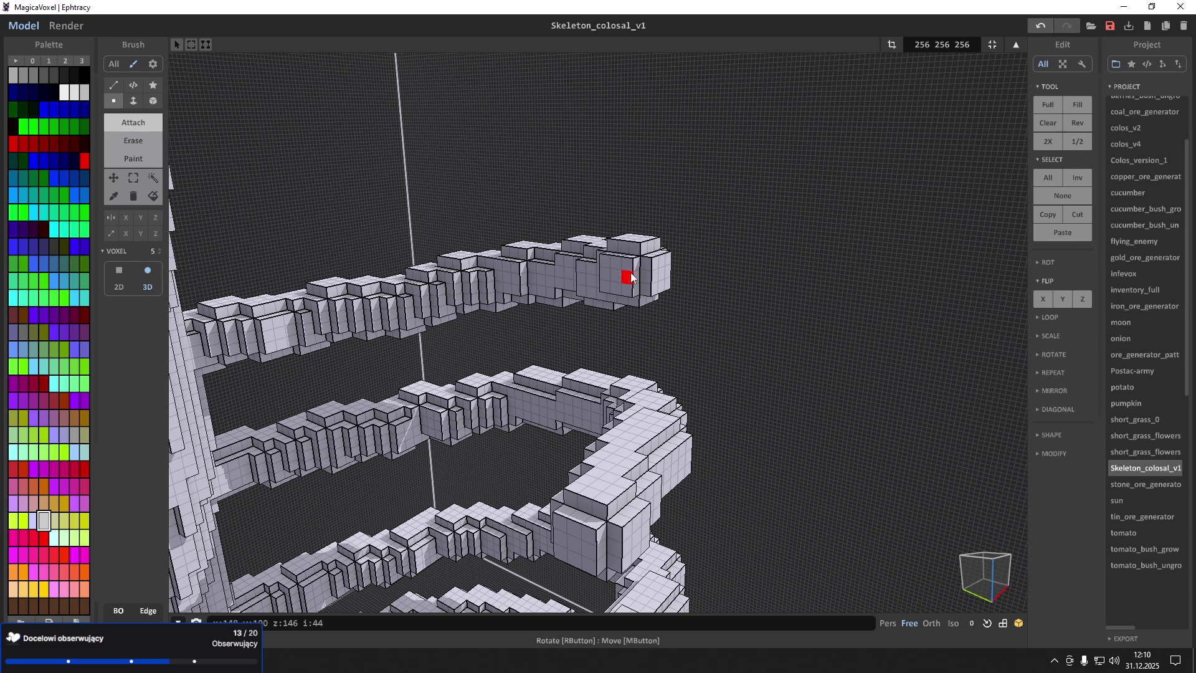
left_click(638, 276)
left_click(639, 272)
left_click(642, 275)
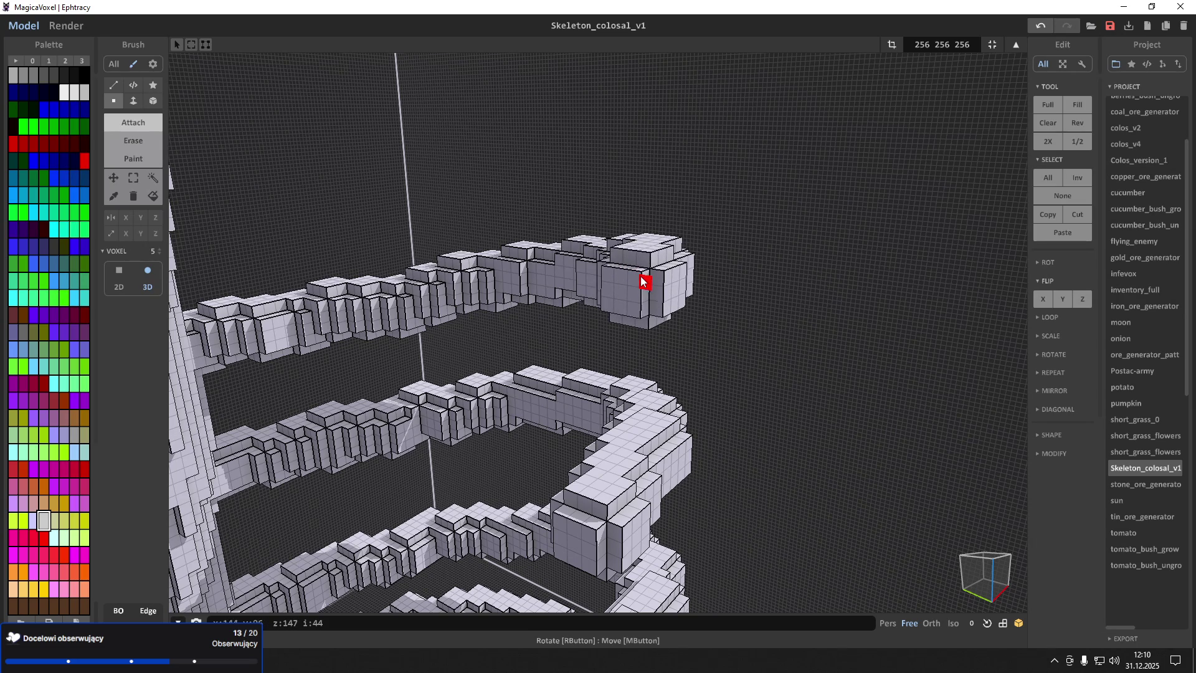
left_click(639, 281)
Extend the top arm's end block toward the viewer, undoing one misplaced addition
left_click(637, 285)
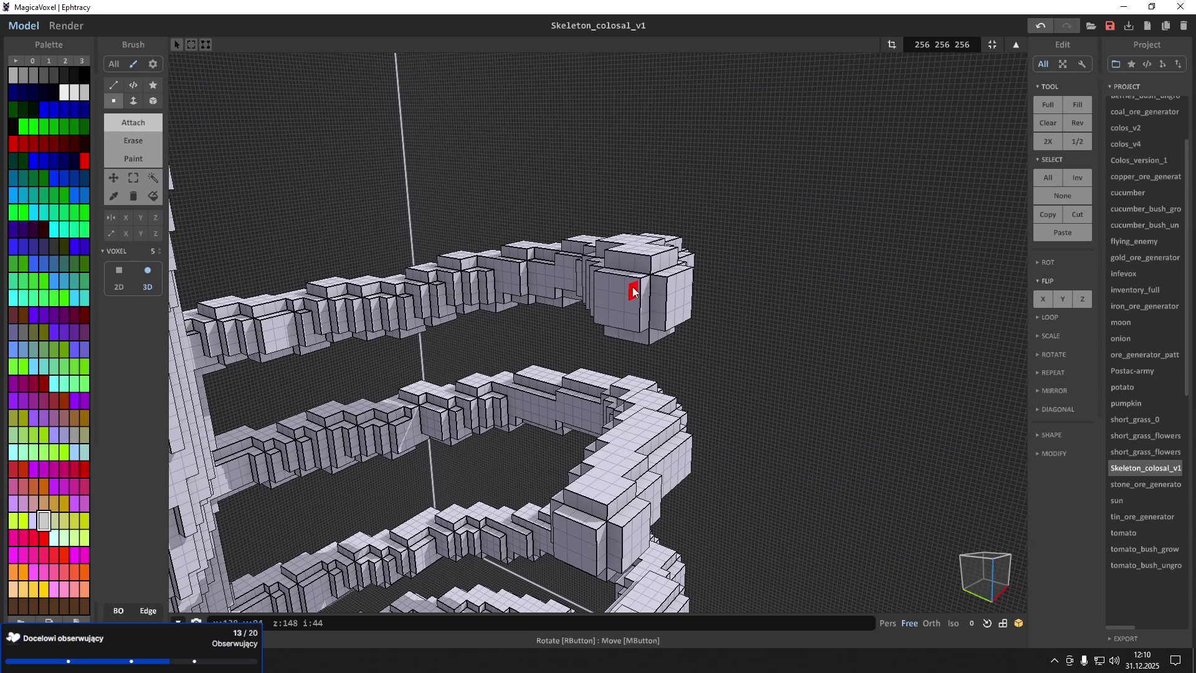
left_click(630, 294)
left_click(628, 294)
key("ctrl+z")
left_click(622, 296)
left_click(607, 296)
left_click(614, 297)
scroll(534, 306, "up", 5)
scroll(534, 306, "down", 8)
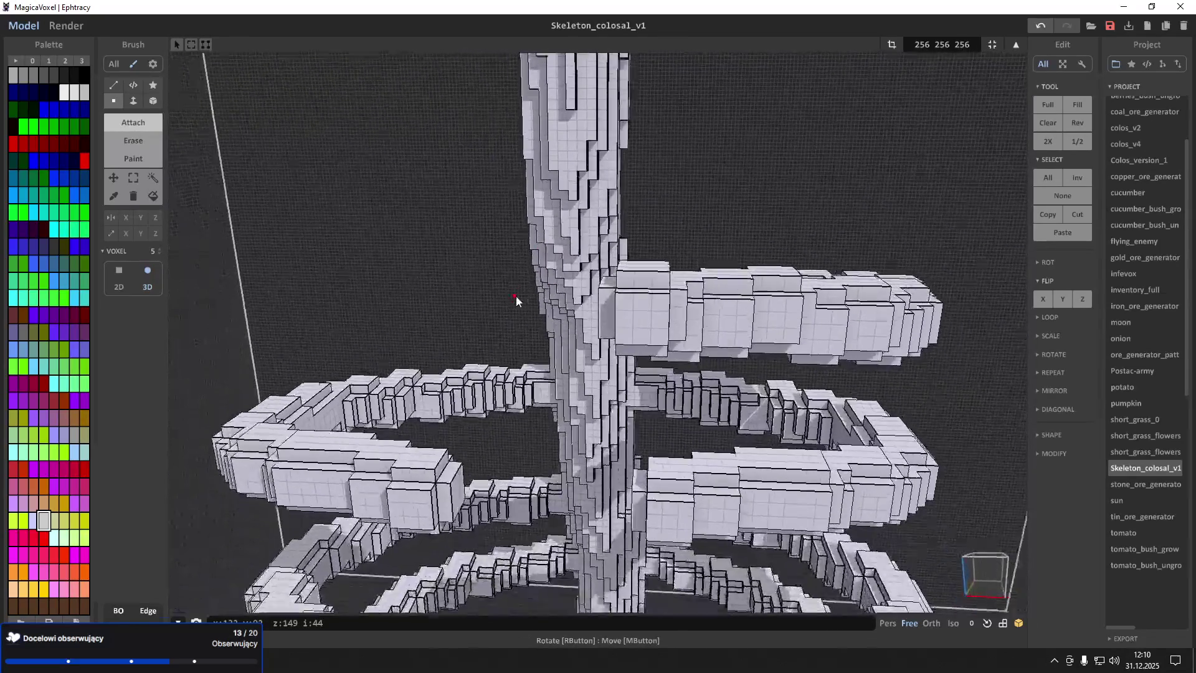
Undo the last addition, then copy the upper right arm to the trunk's left side, flipped on X
key("ctrl+z")
mouse_move(614, 326)
right_mouse_down()
mouse_move(609, 267)
mouse_move(616, 285)
mouse_move(335, 239)
mouse_move(122, 171)
right_mouse_up()
left_click(134, 177)
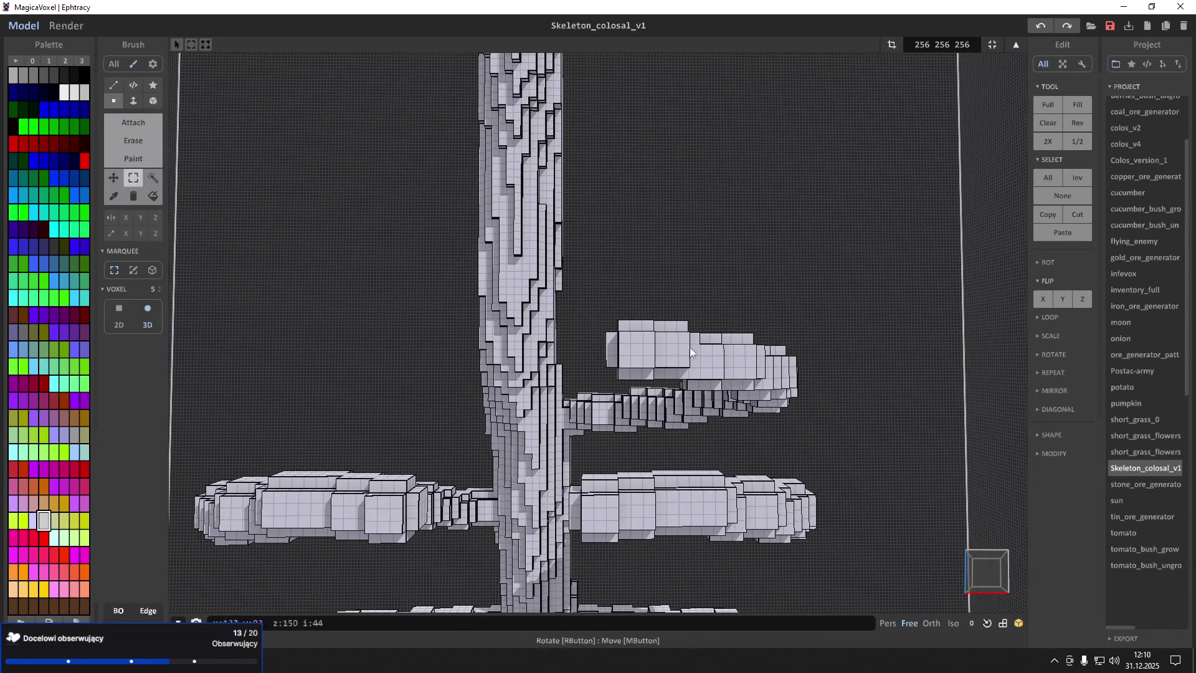
mouse_move(838, 460)
left_mouse_down()
mouse_move(613, 378)
mouse_move(574, 294)
left_mouse_up()
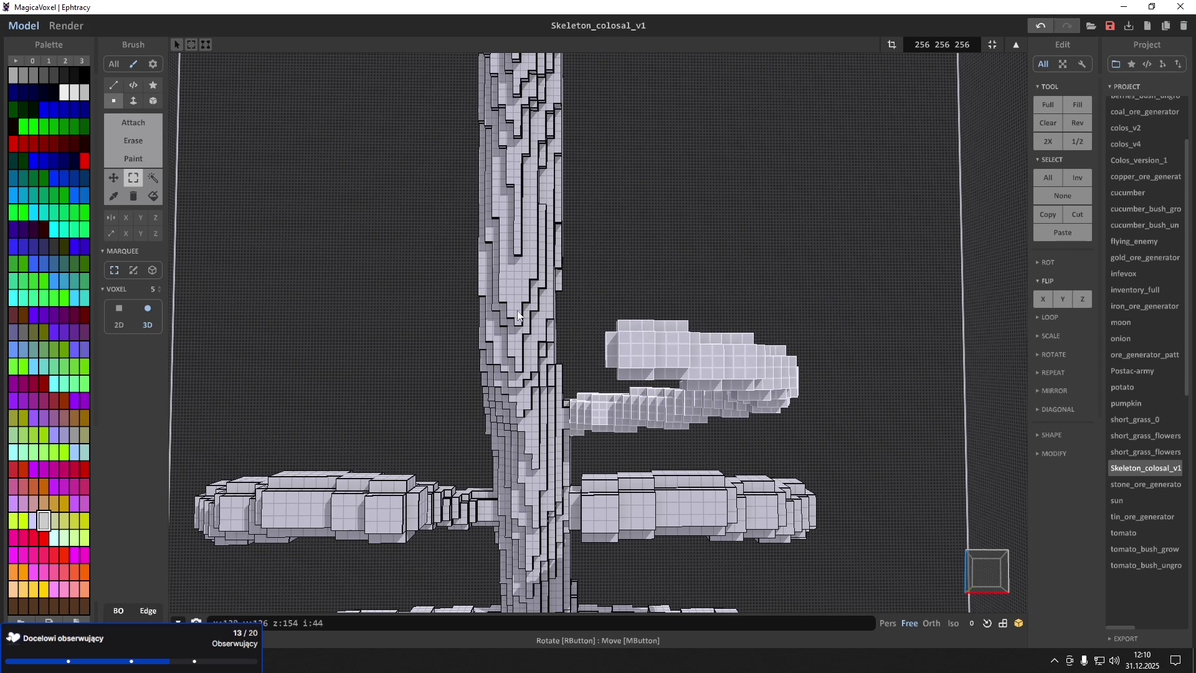
left_click(113, 178)
left_click_drag(675, 346, 285, 347)
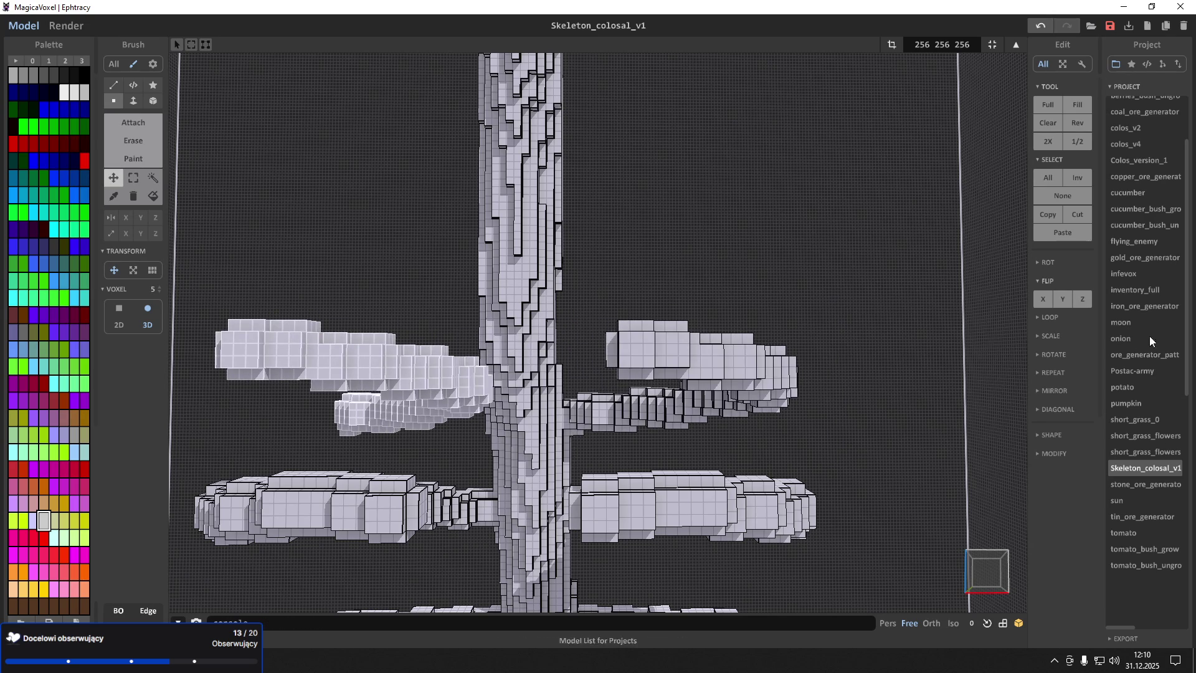
left_click(1042, 299)
right_click_drag(487, 416, 543, 416)
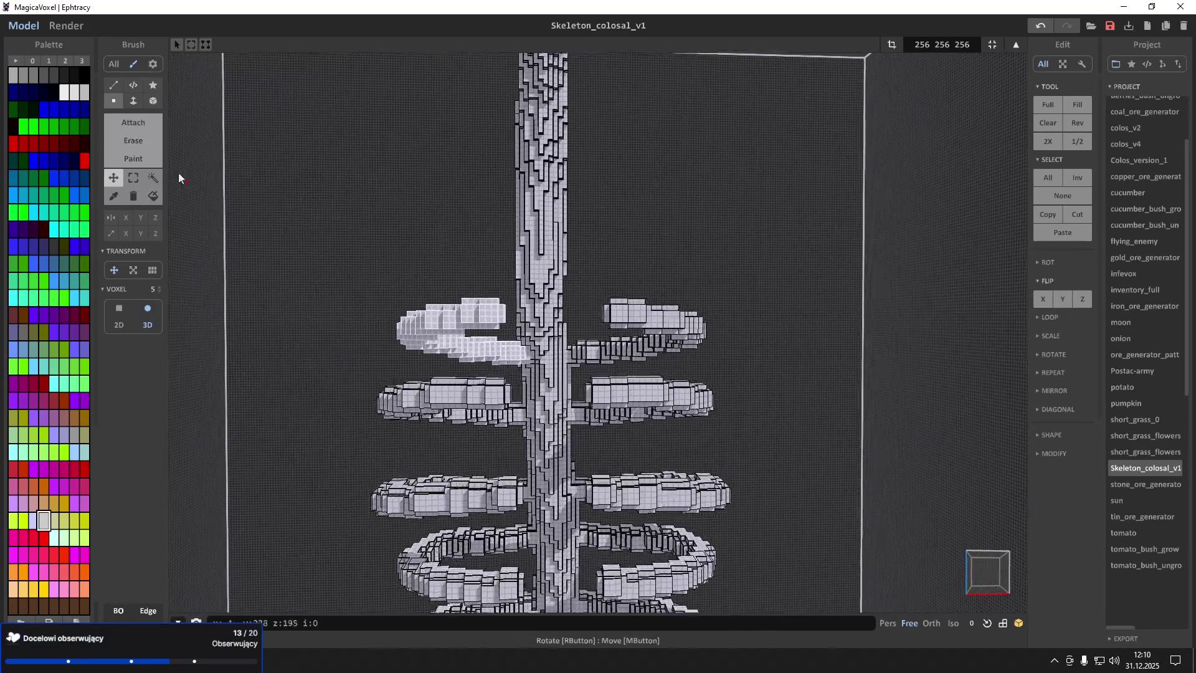
With the Attach brush, build out a block on the upper arm's curled tip
left_click(133, 178)
left_click(133, 122)
scroll(520, 233, "up", 5)
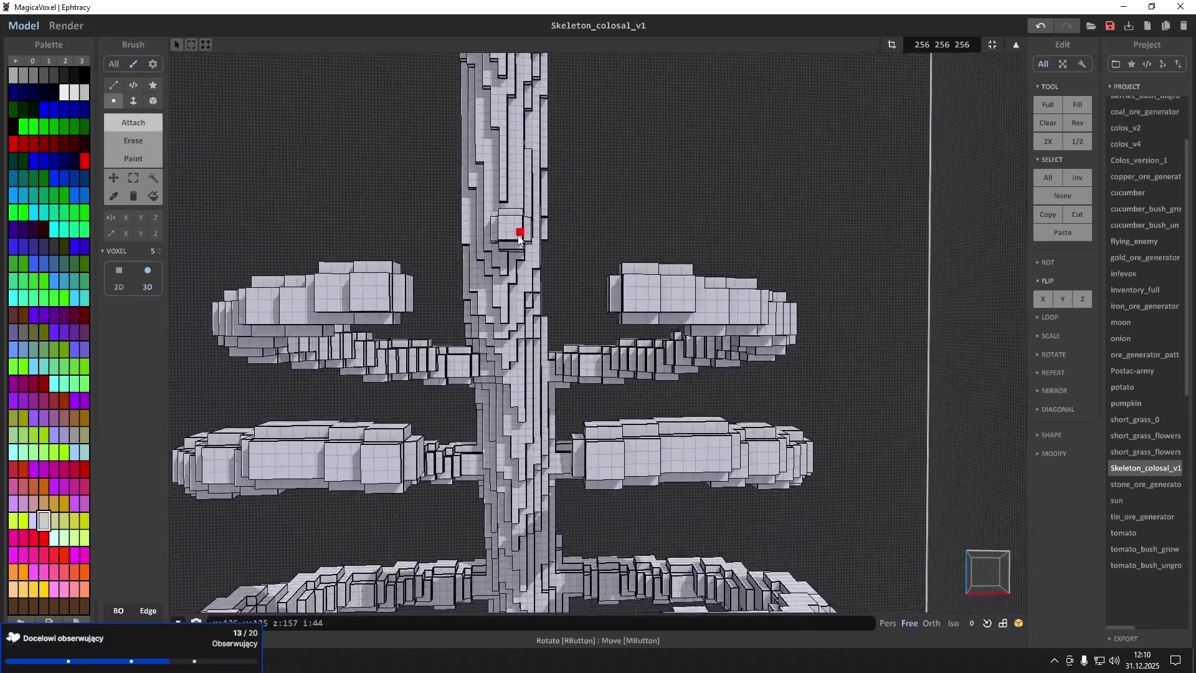
mouse_move(558, 243)
right_mouse_down()
mouse_move(514, 220)
mouse_move(451, 268)
right_mouse_up()
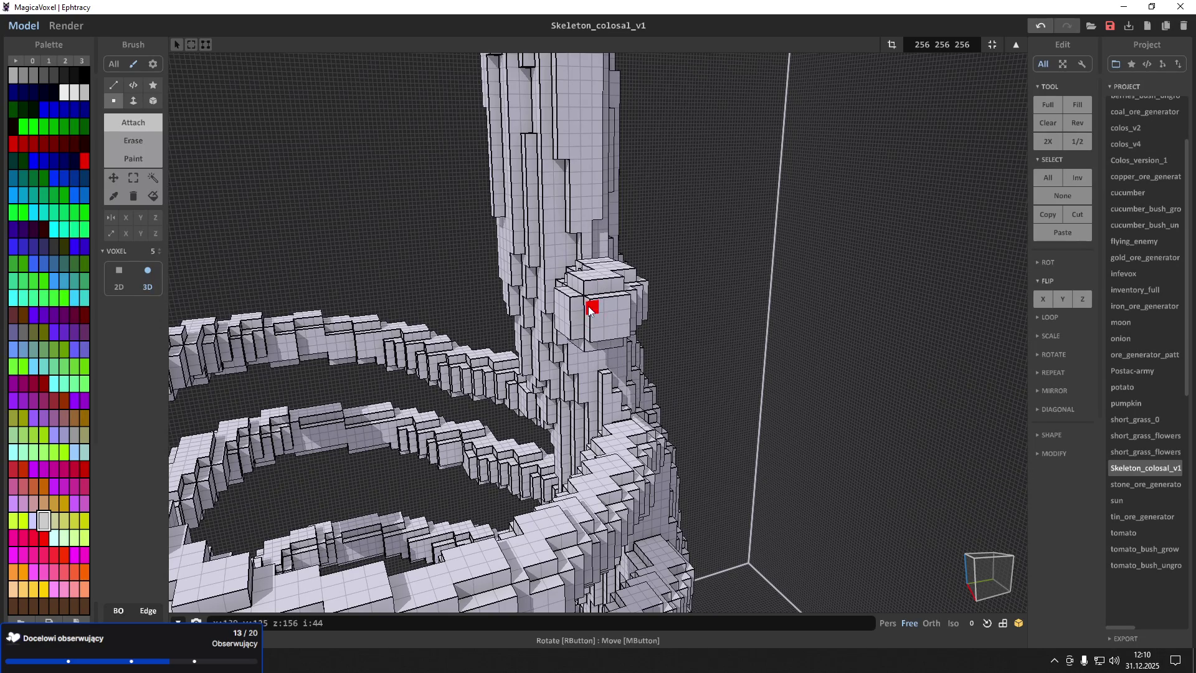
mouse_move(597, 309)
right_mouse_down()
mouse_move(633, 308)
mouse_move(612, 320)
right_mouse_up()
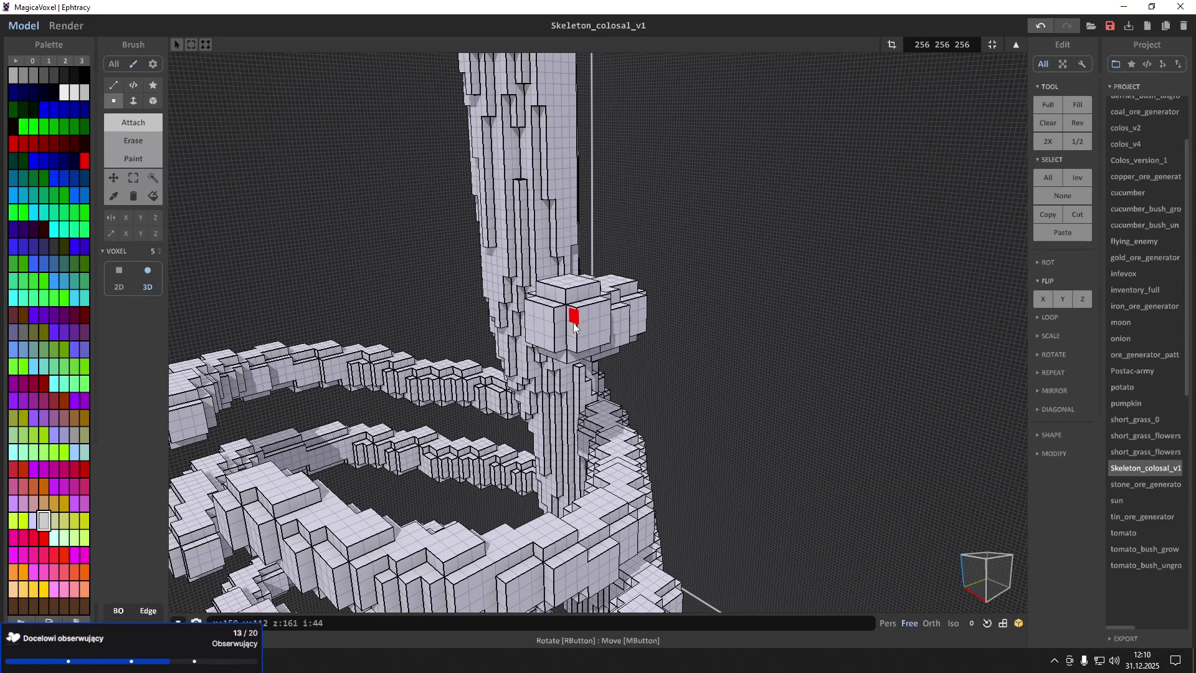
right_click_drag(574, 323, 614, 327)
key("ctrl+z")
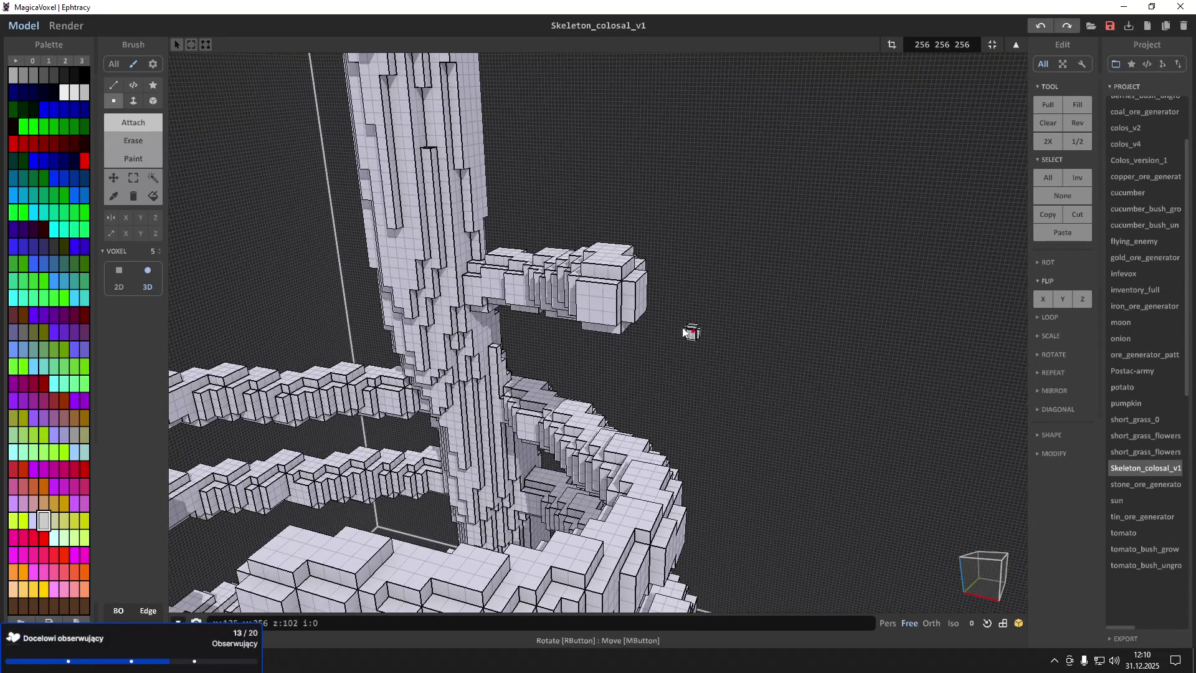
key("ctrl+y")
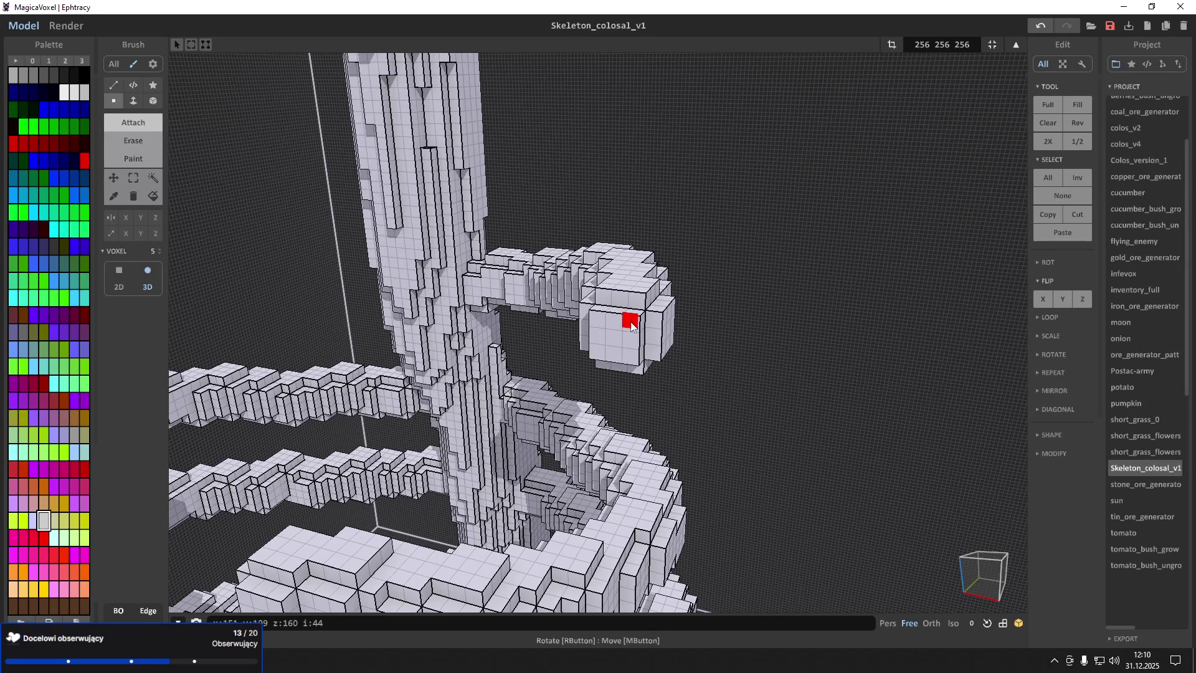
mouse_move(630, 320)
right_mouse_down()
mouse_move(678, 323)
mouse_move(654, 326)
right_mouse_up()
left_click(653, 326)
left_click(649, 338)
left_click(624, 348)
left_click(622, 356)
Enlarge the tip block's front-left side and extend it inward toward the trunk
left_click(613, 363)
left_click(606, 372)
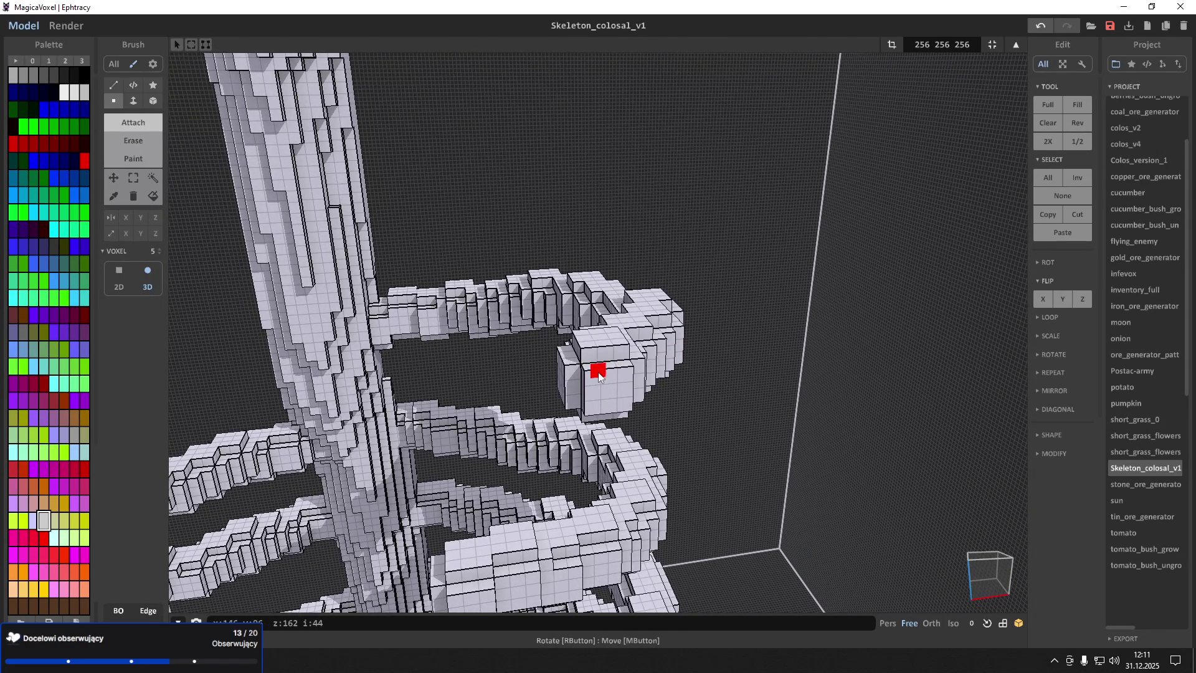
left_click(587, 380)
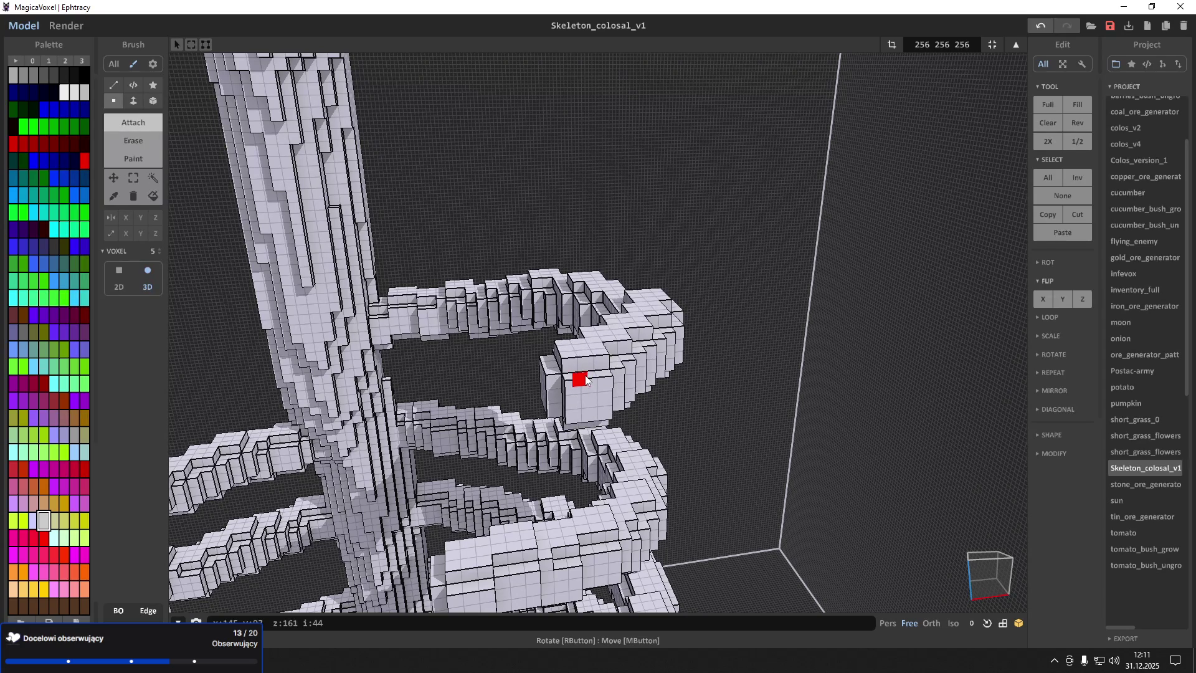
mouse_move(587, 376)
right_mouse_down()
mouse_move(630, 388)
mouse_move(640, 335)
mouse_move(657, 340)
right_mouse_up()
left_click(641, 350)
left_click(640, 356)
left_click(624, 356)
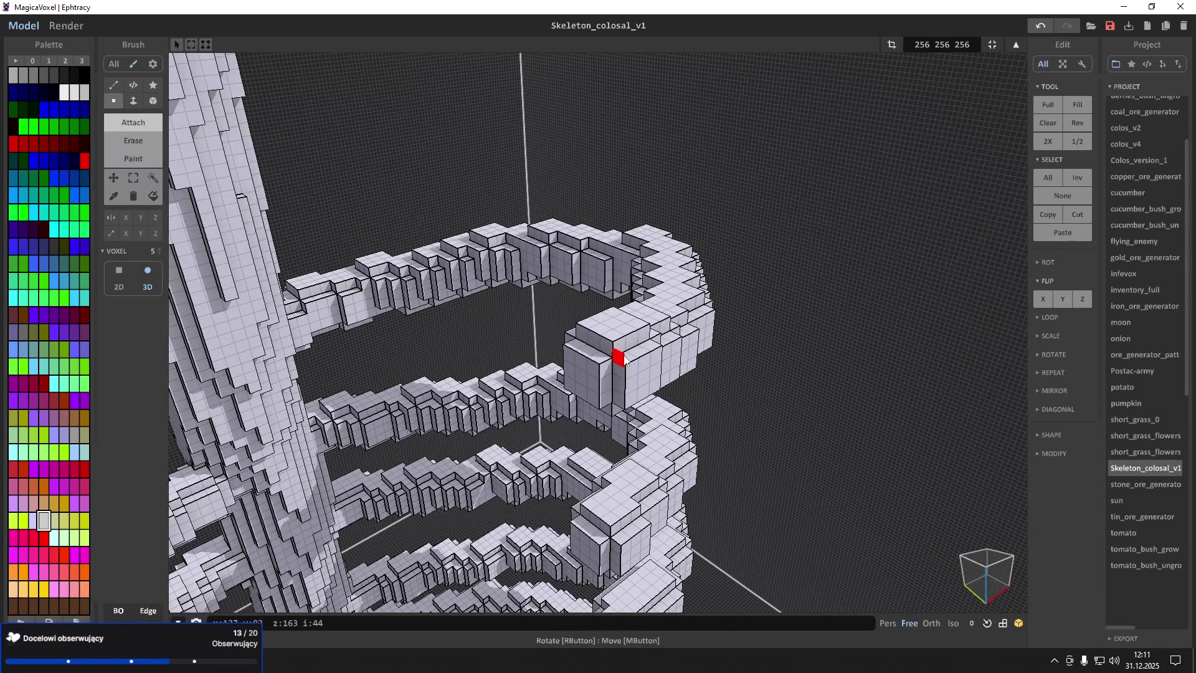
mouse_move(728, 356)
right_mouse_down()
mouse_move(689, 374)
mouse_move(663, 302)
right_mouse_up()
scroll(663, 301, "down", 4)
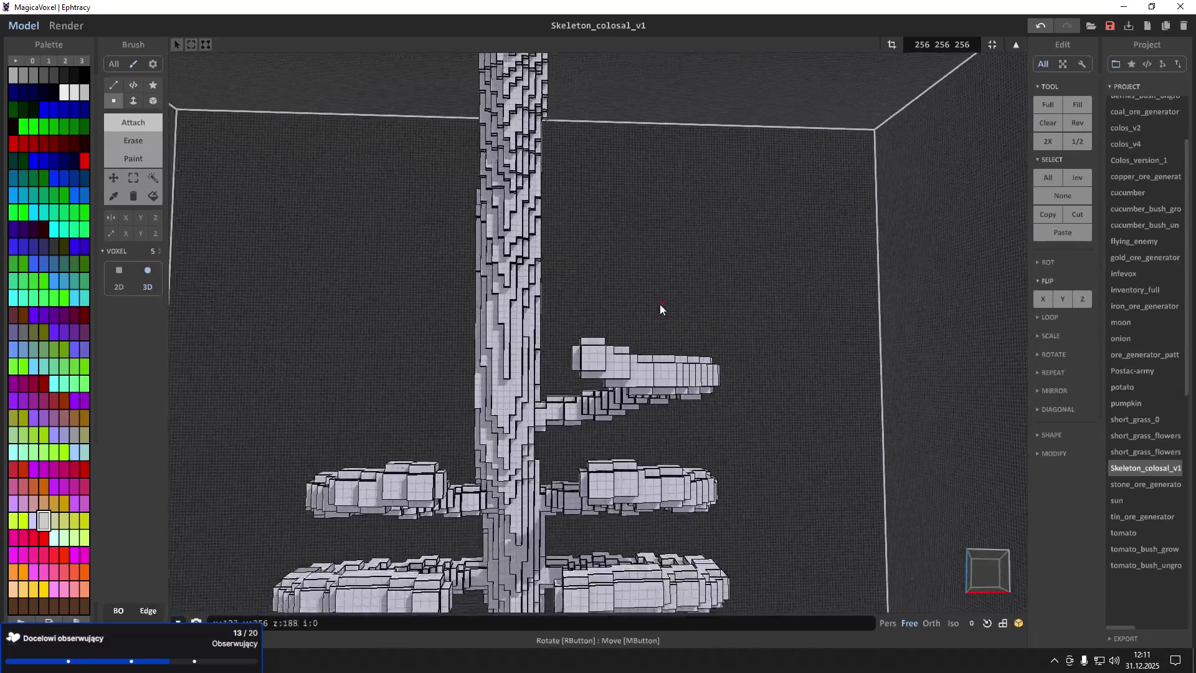
Copy the hooked top right arm to the trunk's left side, flip it on X, and orbit to check
left_click(133, 178)
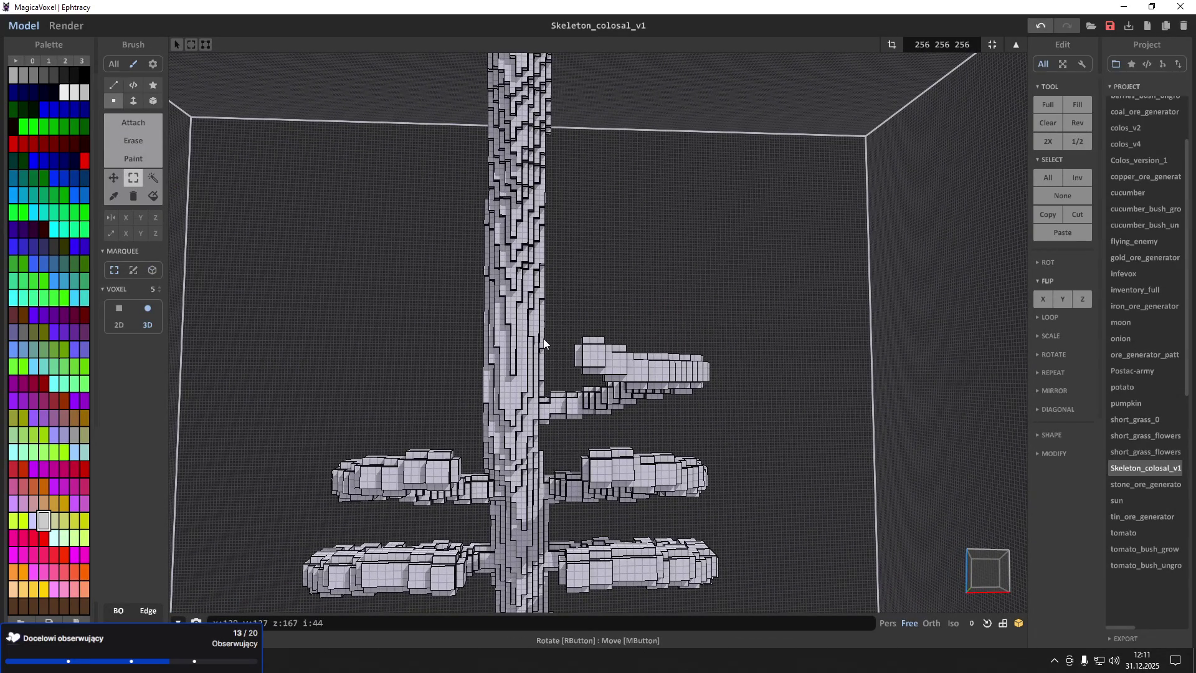
mouse_move(546, 334)
left_mouse_down()
mouse_move(712, 411)
mouse_move(734, 437)
left_mouse_up()
left_click_drag(626, 372, 416, 340)
left_click(1044, 298)
mouse_move(469, 402)
right_mouse_down()
mouse_move(129, 170)
mouse_move(223, 188)
right_mouse_up()
scroll(222, 188, "up", 5)
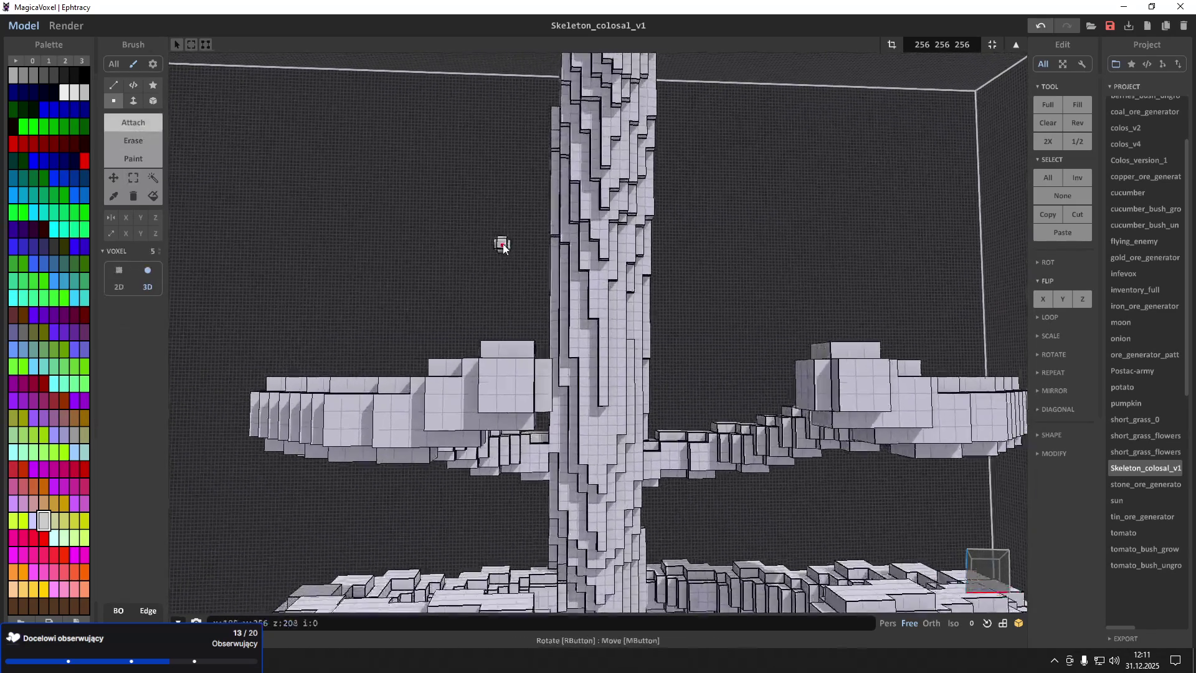
scroll(582, 274, "up", 10)
mouse_move(618, 313)
right_mouse_down()
mouse_move(685, 299)
mouse_move(654, 347)
mouse_move(648, 320)
mouse_move(648, 355)
right_mouse_up()
scroll(645, 325, "down", 5)
scroll(648, 355, "up", 3)
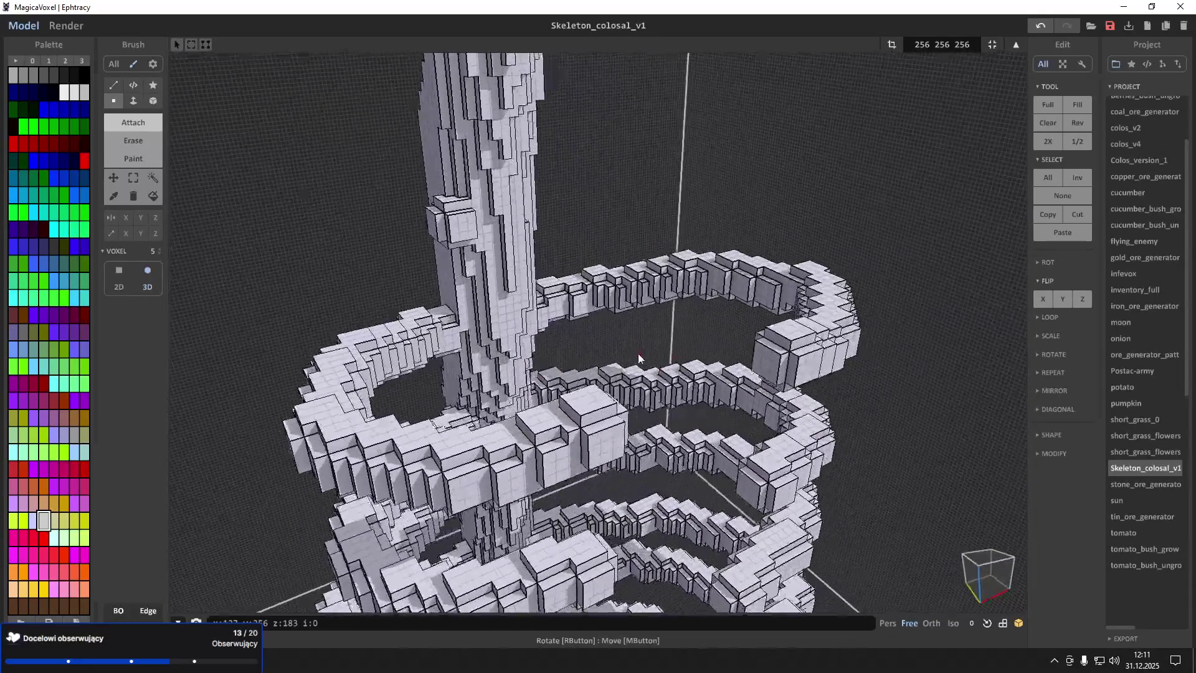
scroll(639, 355, "up", 10)
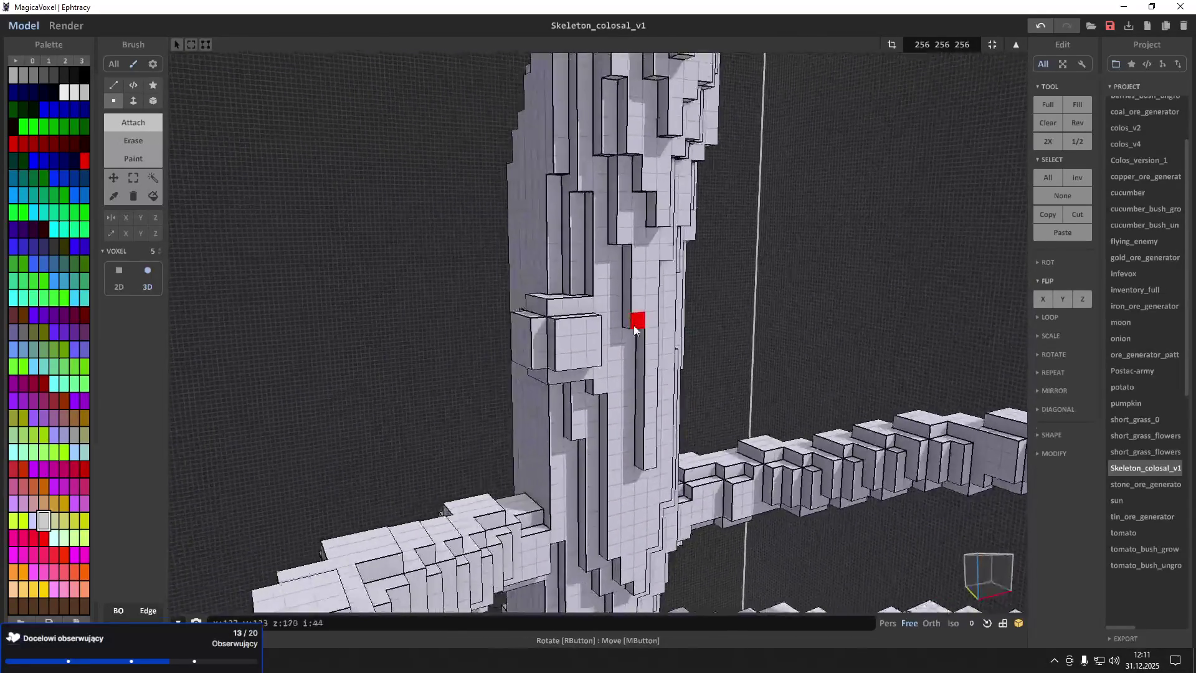
Shift the small side knob one voxel up and back, then grow it into a bigger cube
right_click_drag(635, 330, 661, 347)
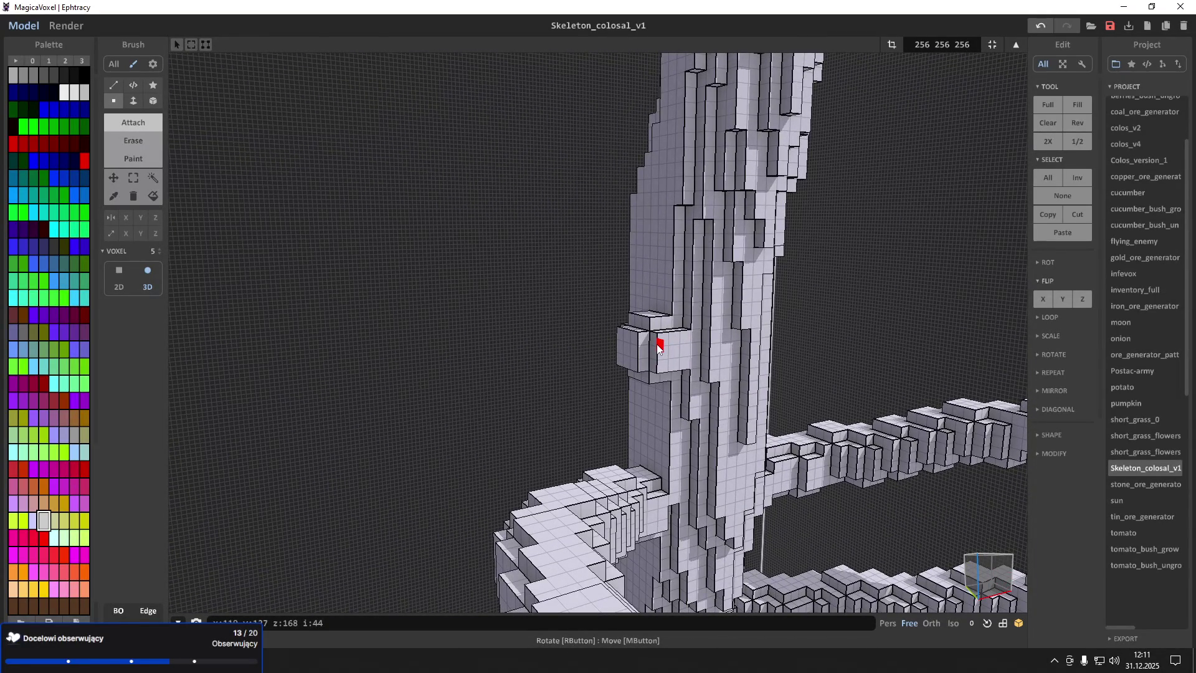
left_click_drag(660, 347, 657, 338)
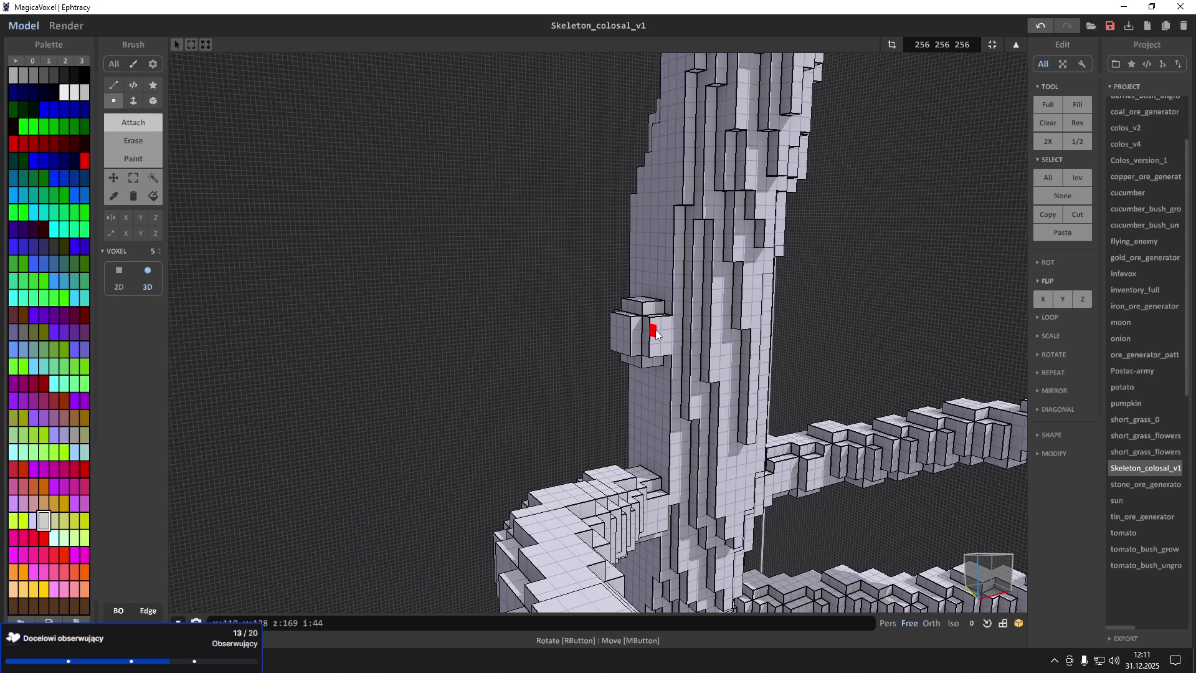
scroll(657, 335, "up", 6)
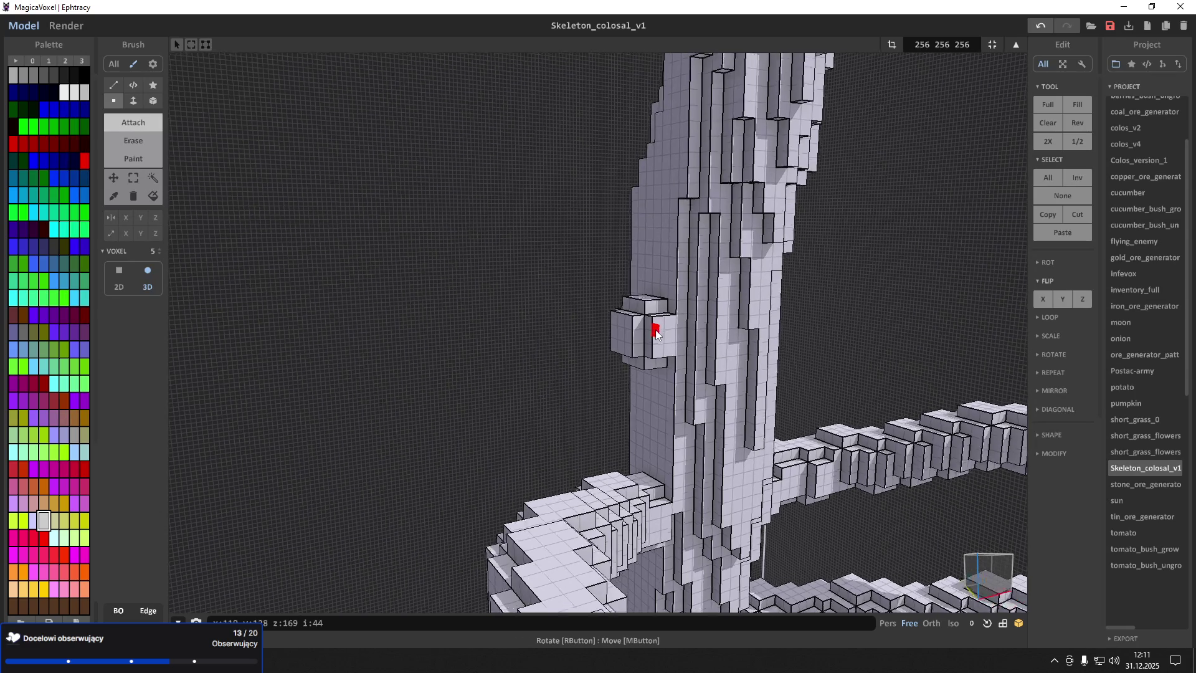
scroll(733, 379, "down", 5)
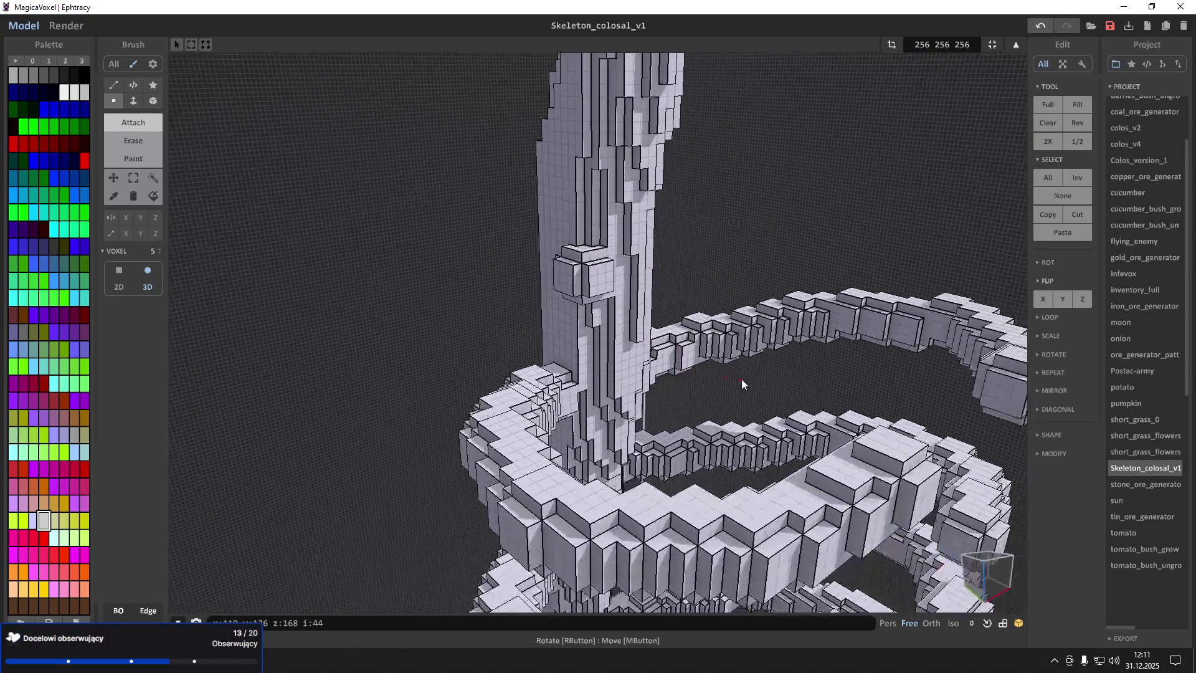
left_click(561, 233)
left_click(552, 233)
left_click(548, 231)
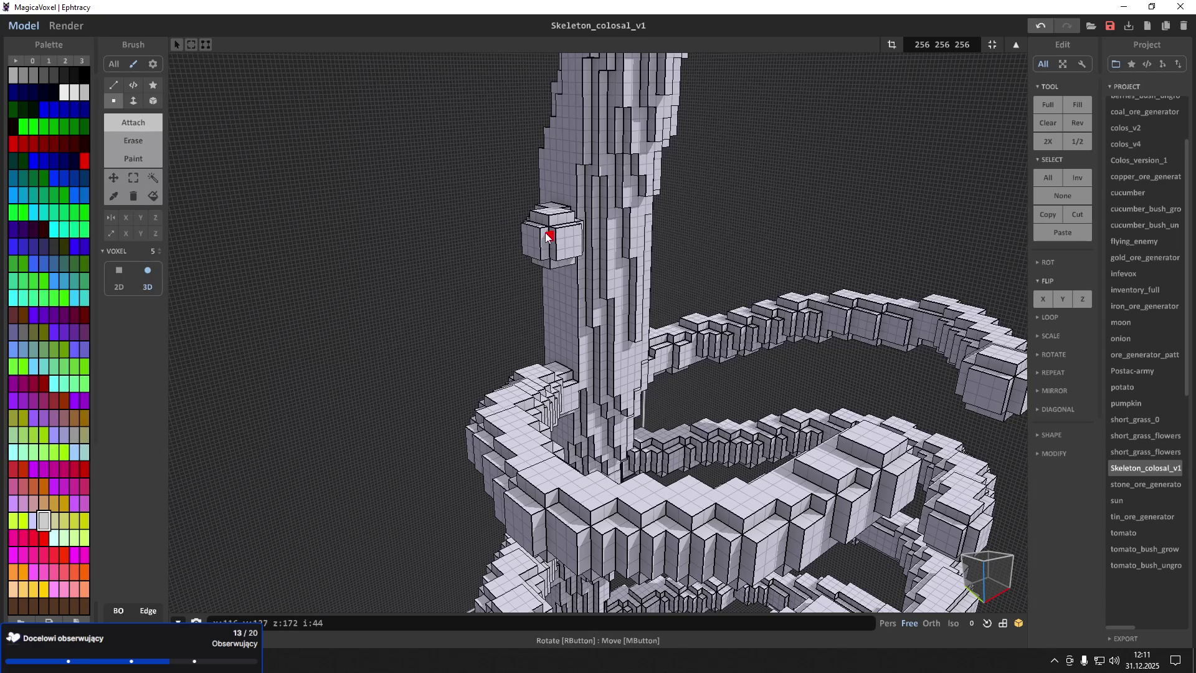
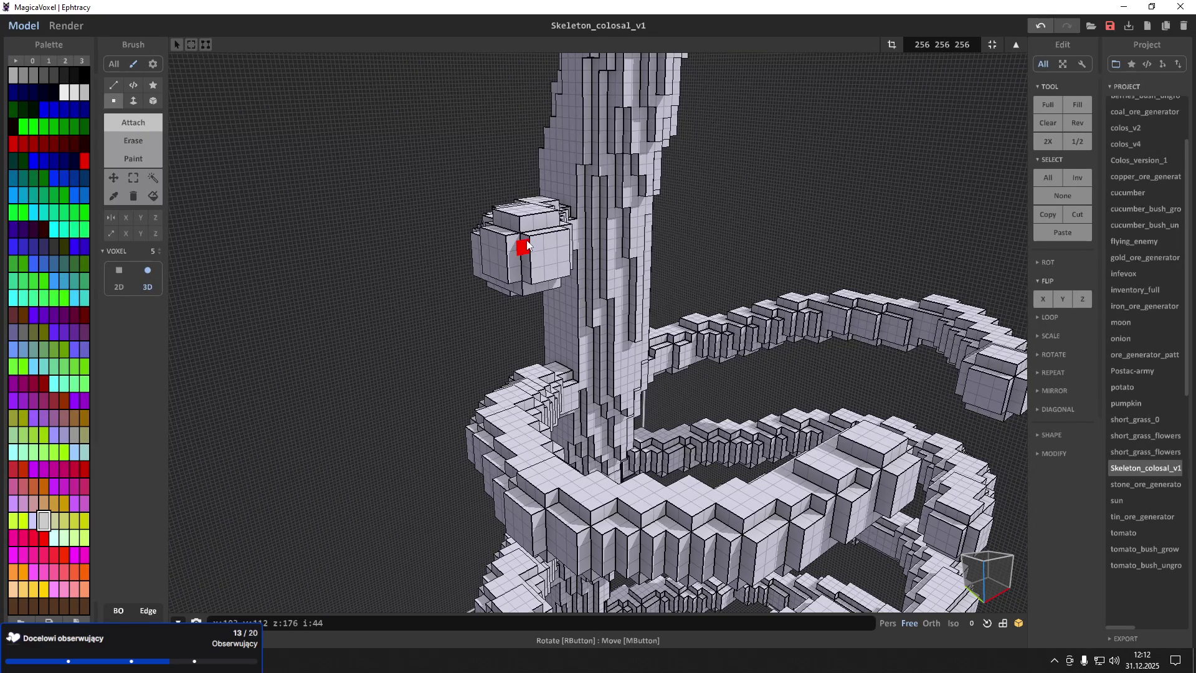
Thicken one rib's tip into a blocky knob with added voxels, undoing one overshoot
mouse_move(527, 247)
right_mouse_down()
mouse_move(535, 255)
mouse_move(488, 253)
mouse_move(559, 271)
right_mouse_up()
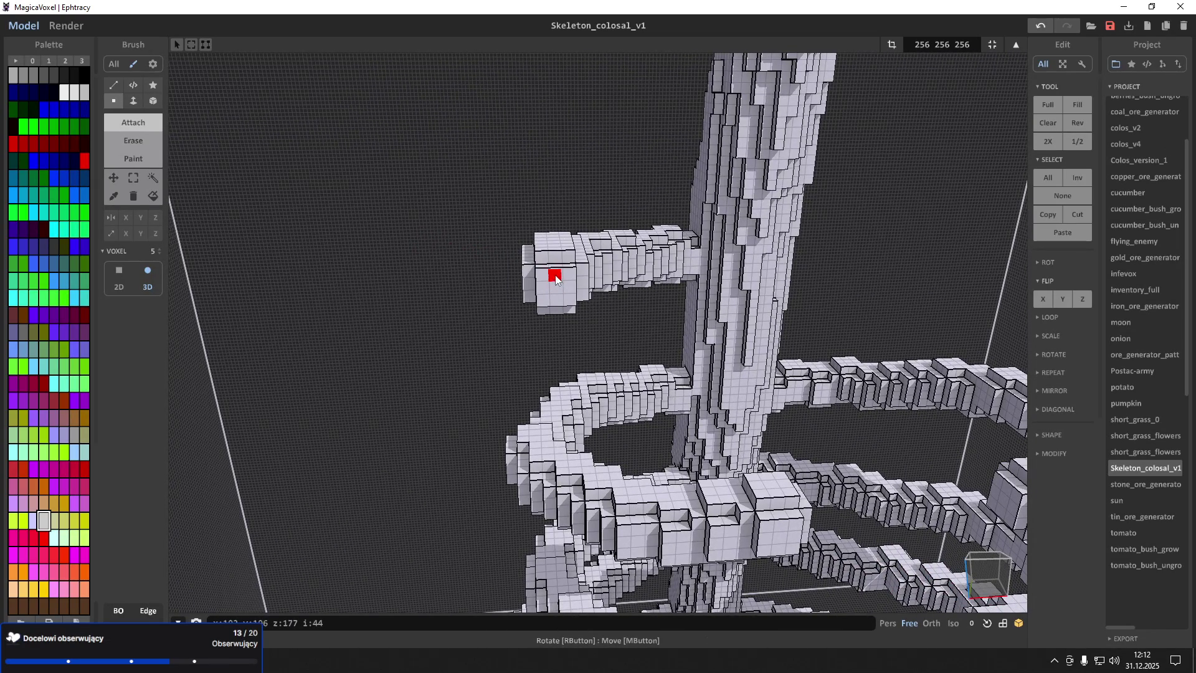
left_click(549, 285)
left_click(561, 283)
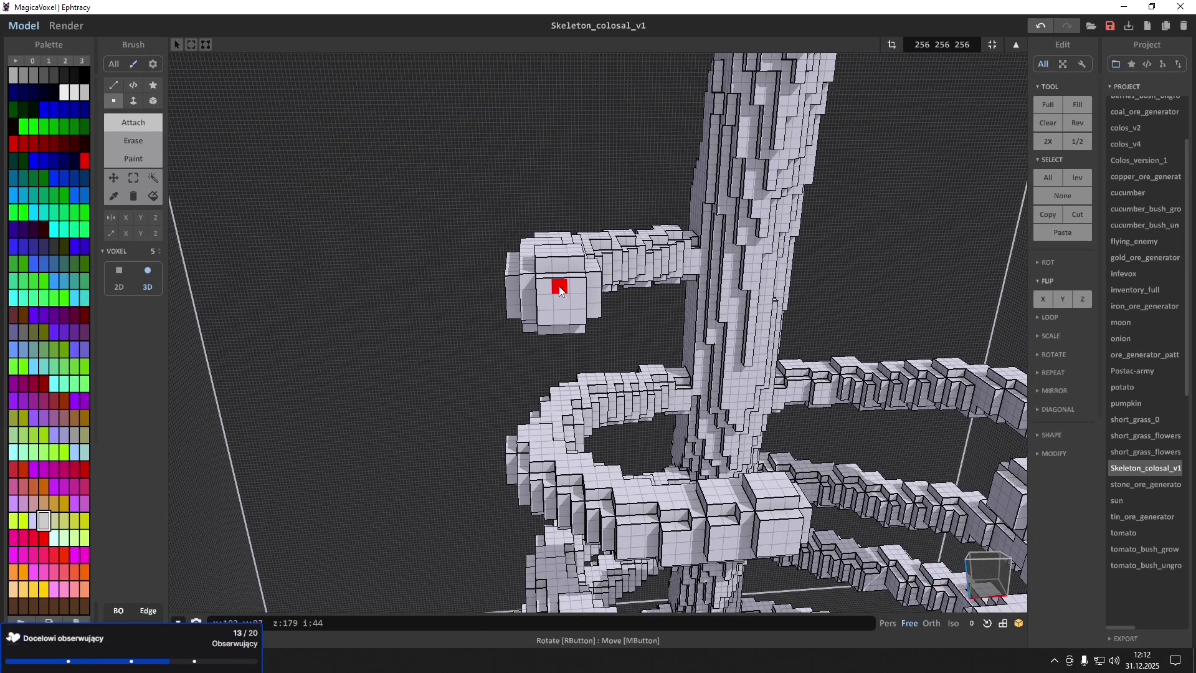
left_click(563, 283)
mouse_move(577, 301)
right_mouse_down()
mouse_move(599, 297)
mouse_move(523, 293)
mouse_move(542, 302)
right_mouse_up()
key("ctrl+z")
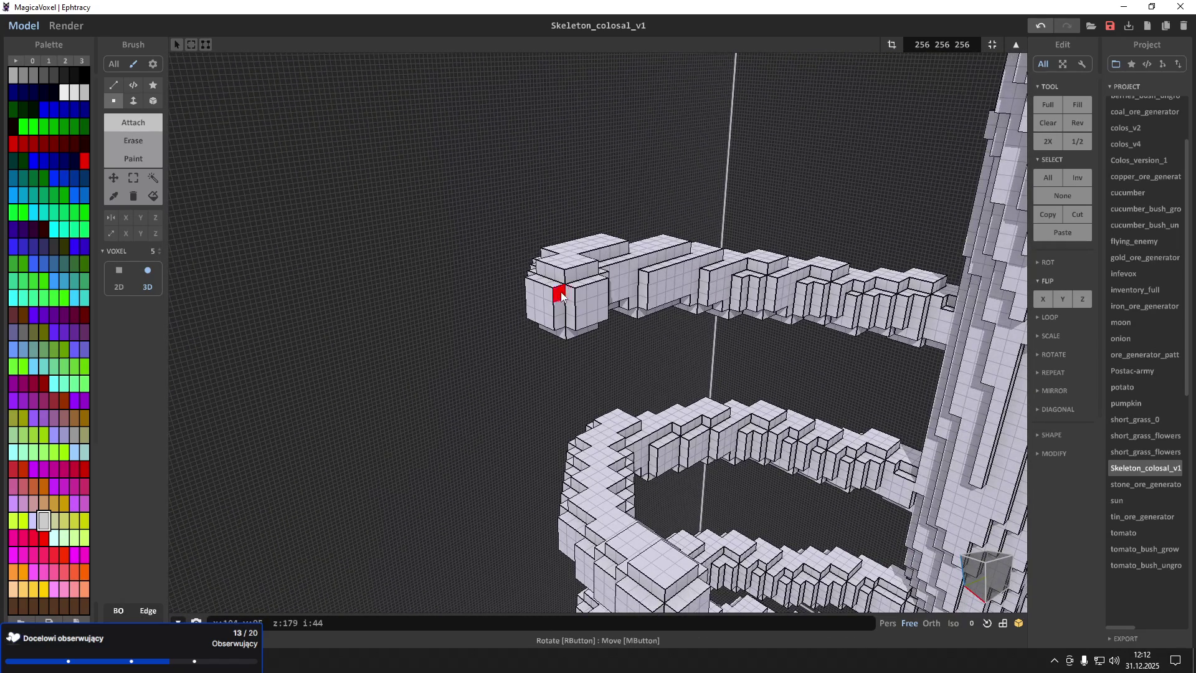
left_click(562, 295)
left_click(570, 300)
left_click(572, 310)
left_click(579, 317)
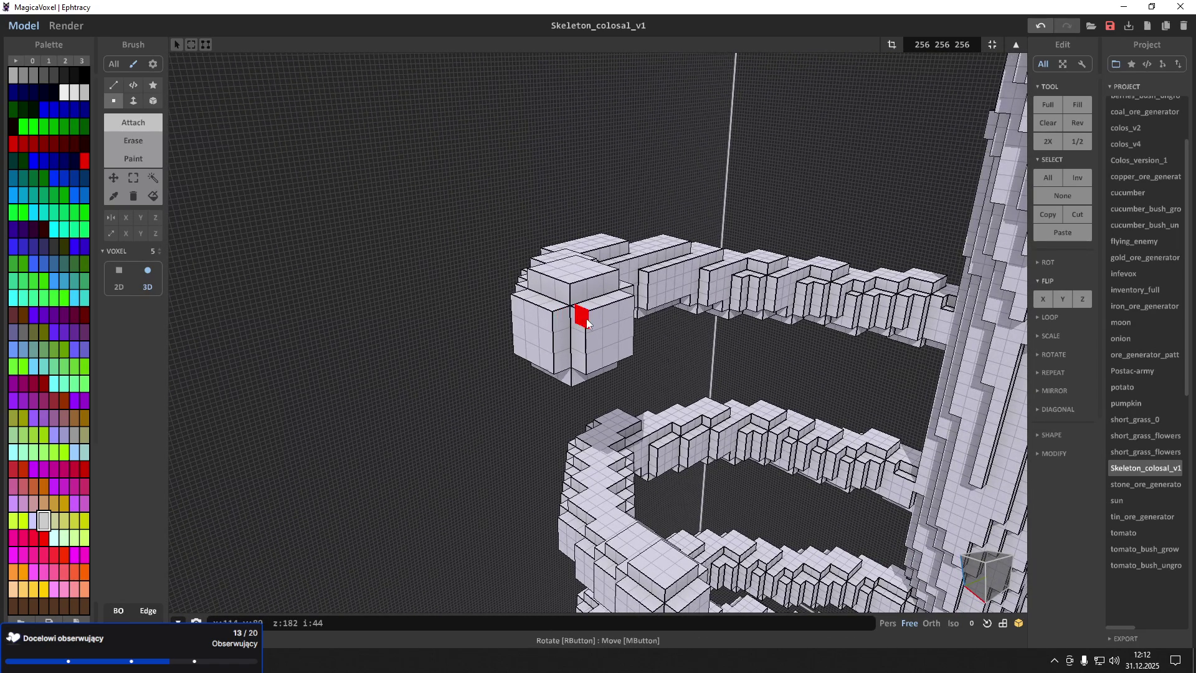
Add a block of voxels to the upper rib's tip
mouse_move(548, 341)
right_mouse_down()
mouse_move(750, 364)
mouse_move(859, 339)
mouse_move(711, 371)
right_mouse_up()
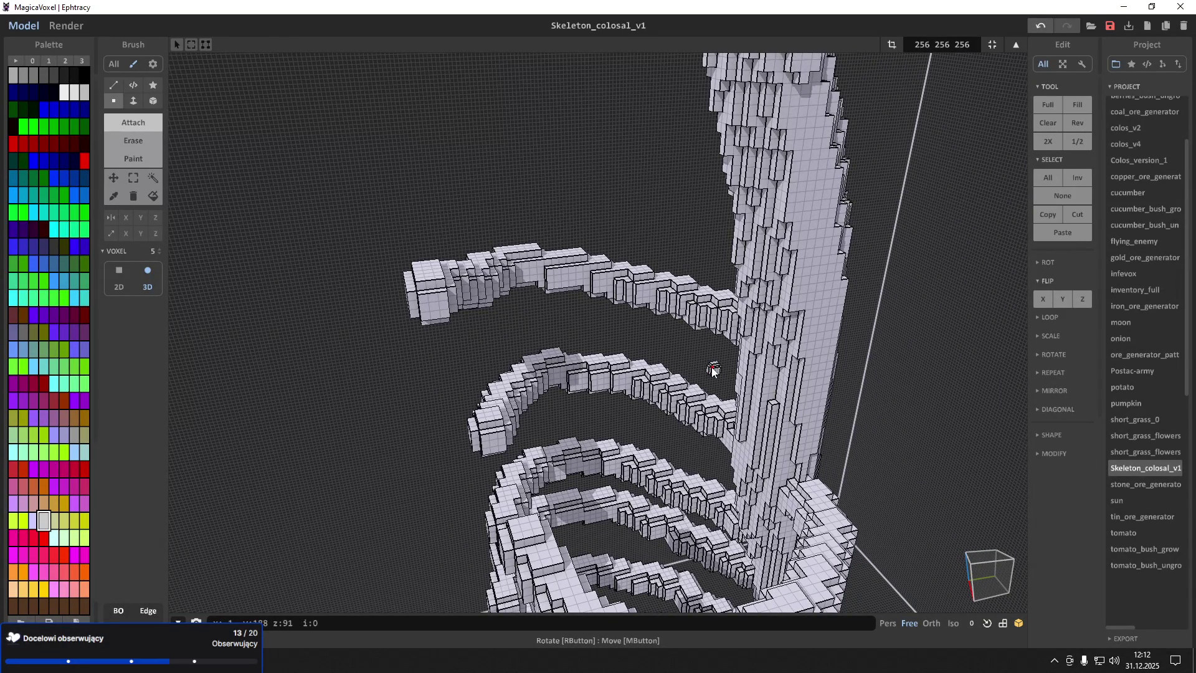
mouse_move(713, 370)
right_mouse_down()
mouse_move(759, 374)
mouse_move(373, 310)
right_mouse_up()
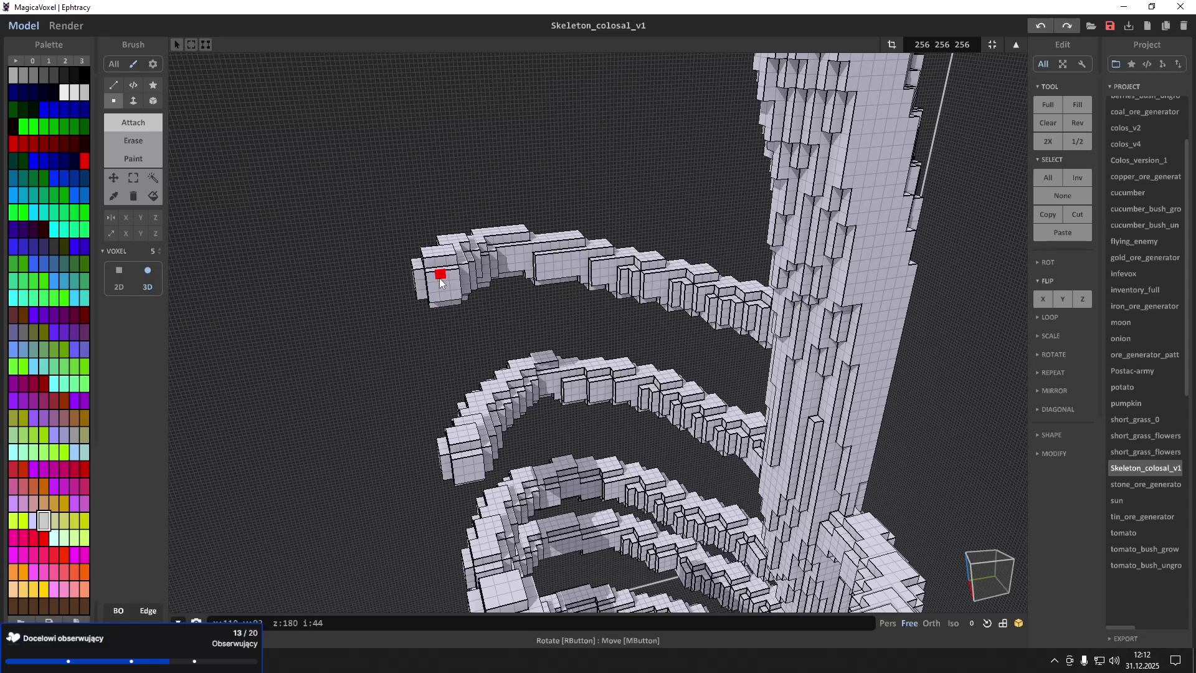
left_click(440, 293)
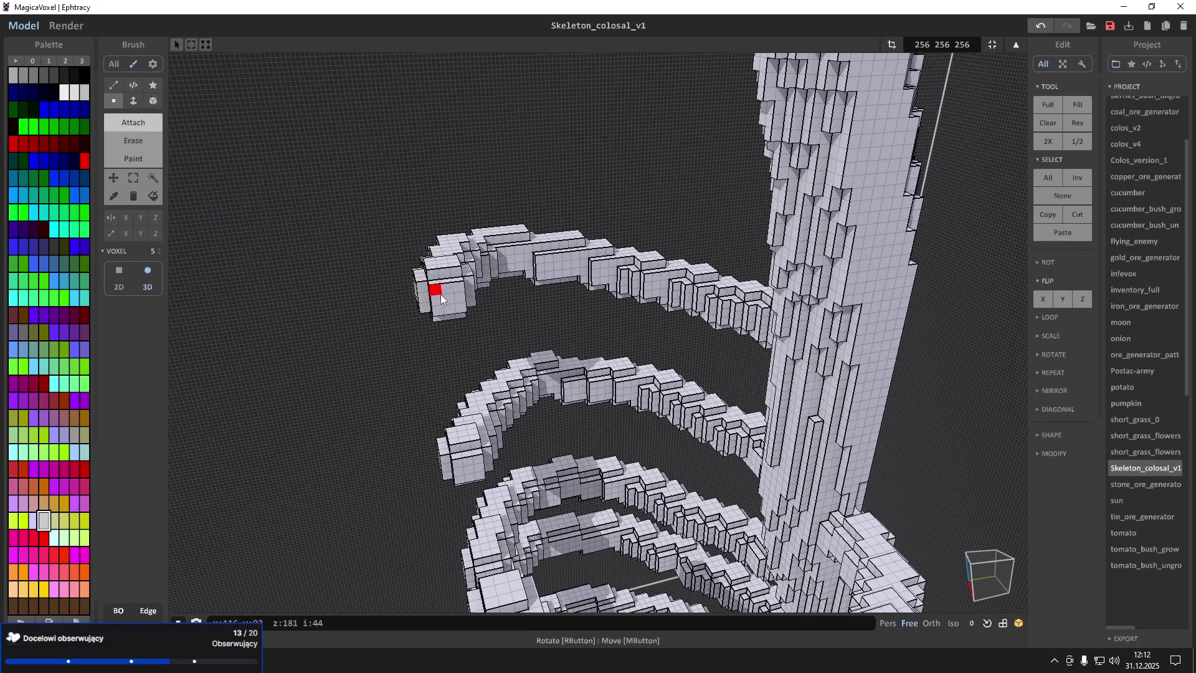
mouse_move(462, 312)
right_mouse_down()
mouse_move(532, 325)
mouse_move(625, 320)
mouse_move(586, 321)
right_mouse_up()
scroll(622, 318, "up", 2)
Marquee-select the upper left rib and drag a copy to the right of the spine
scroll(576, 274, "down", 6)
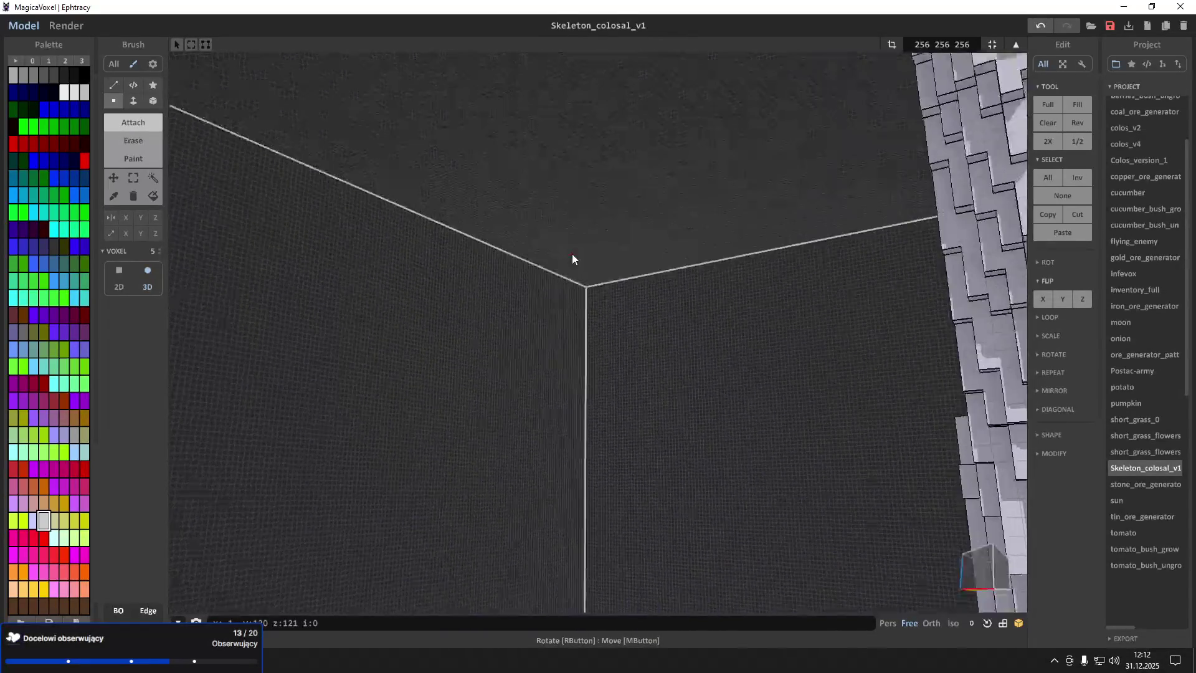
left_click_drag(417, 316, 690, 473)
right_click_drag(690, 472, 643, 450)
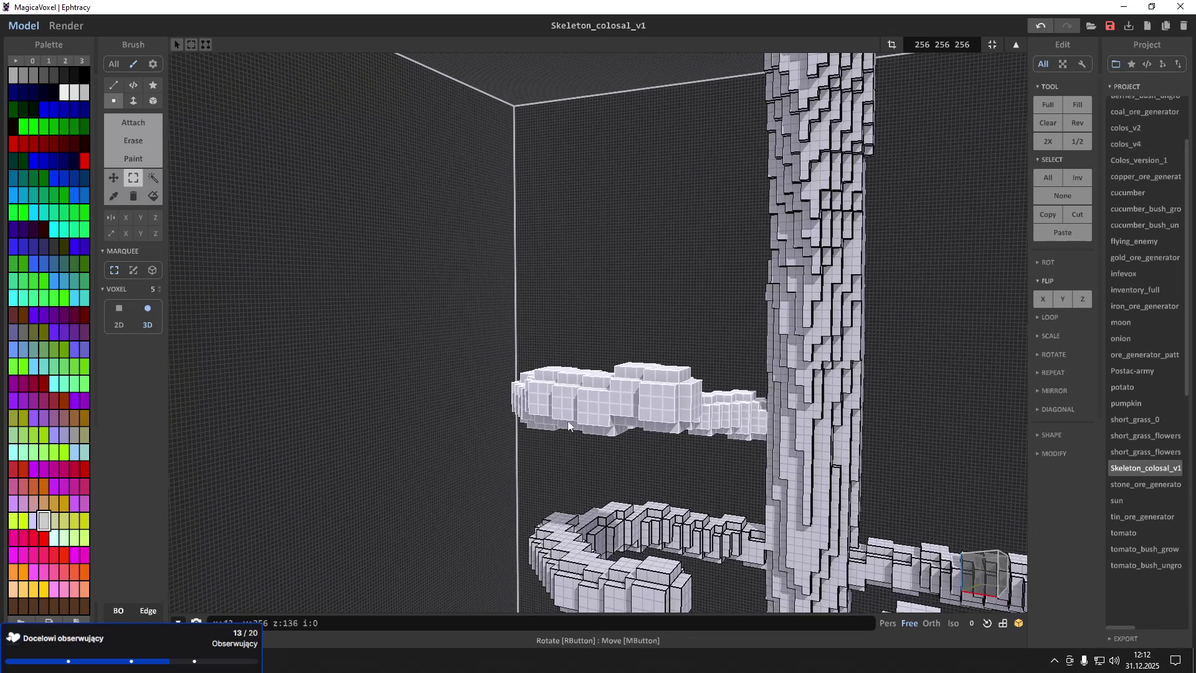
left_click(113, 178)
mouse_move(680, 418)
left_mouse_down()
mouse_move(1059, 429)
mouse_move(1000, 427)
left_mouse_up()
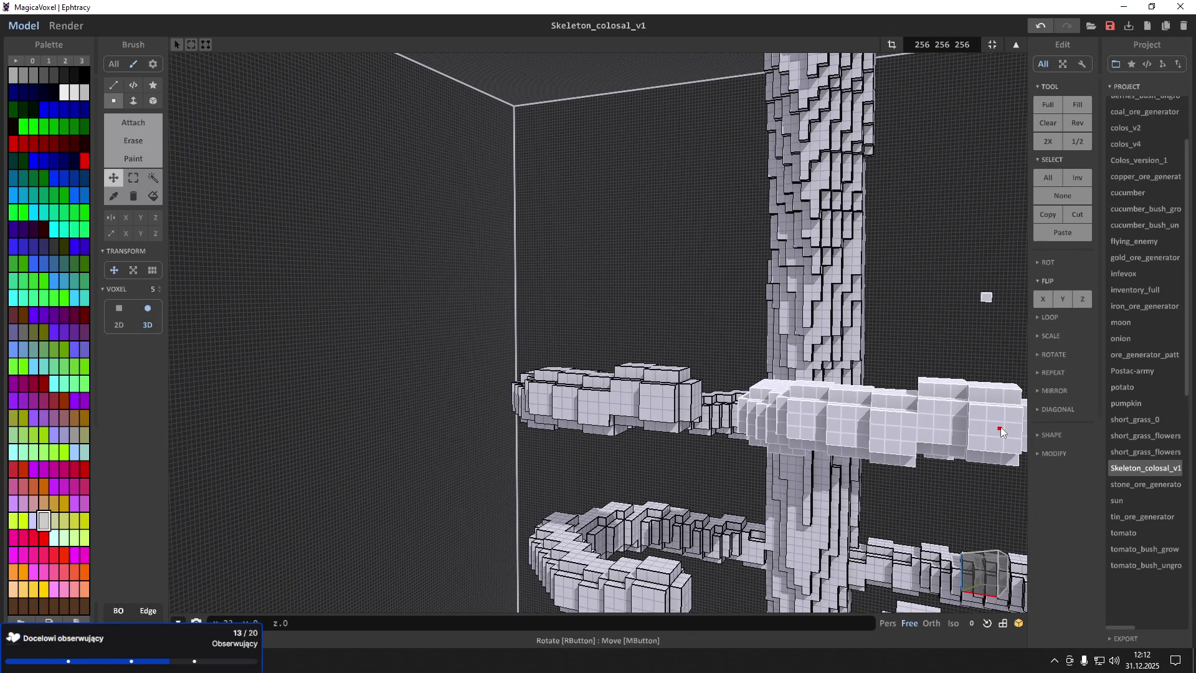
Flip the copied rib on X and nudge it right and forward into place
left_click(1078, 304)
left_click(1046, 300)
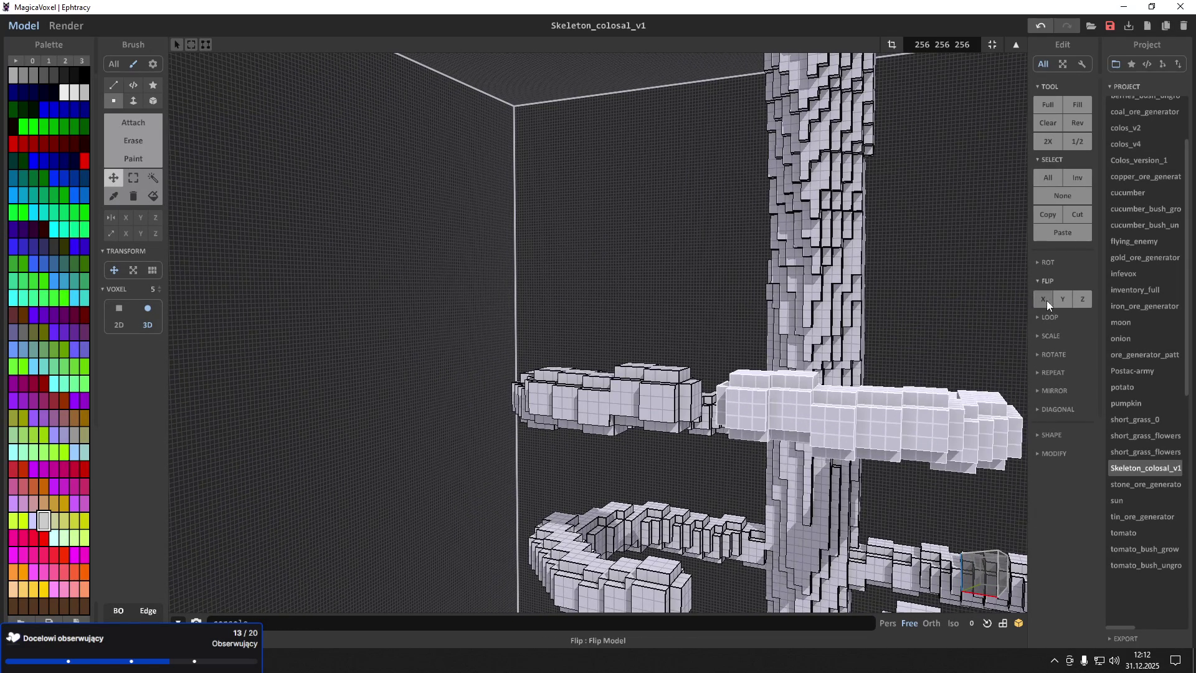
scroll(920, 386, "up", 10)
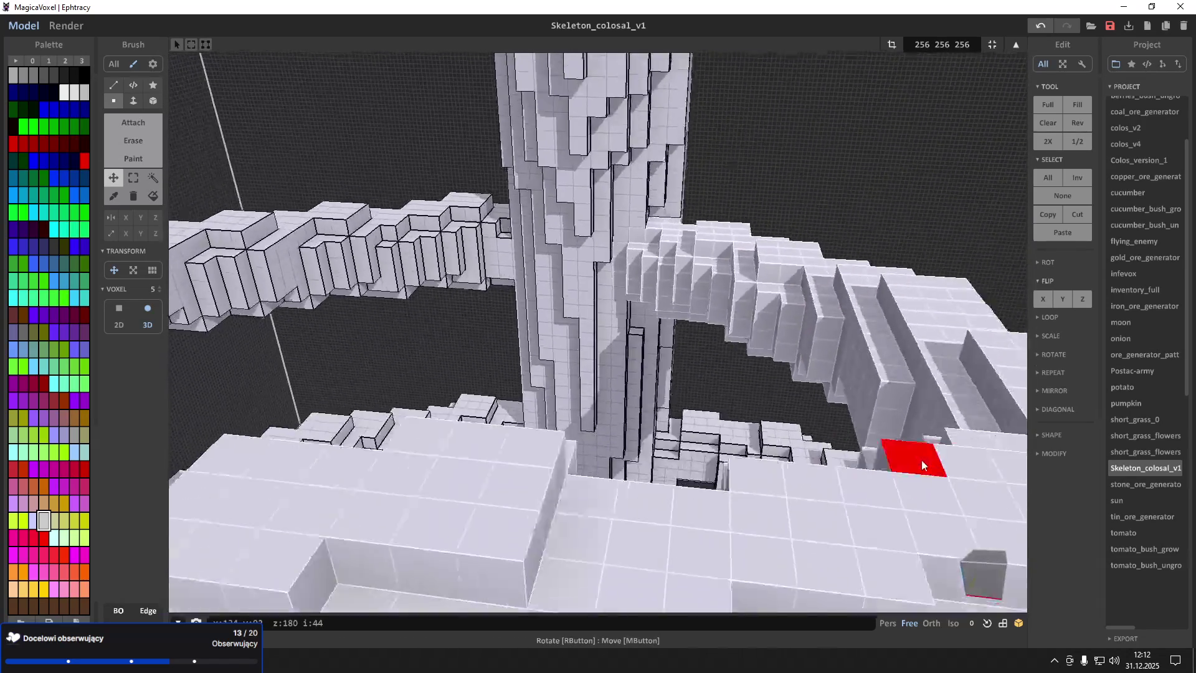
scroll(921, 462, "down", 4)
left_click_drag(669, 278, 752, 269)
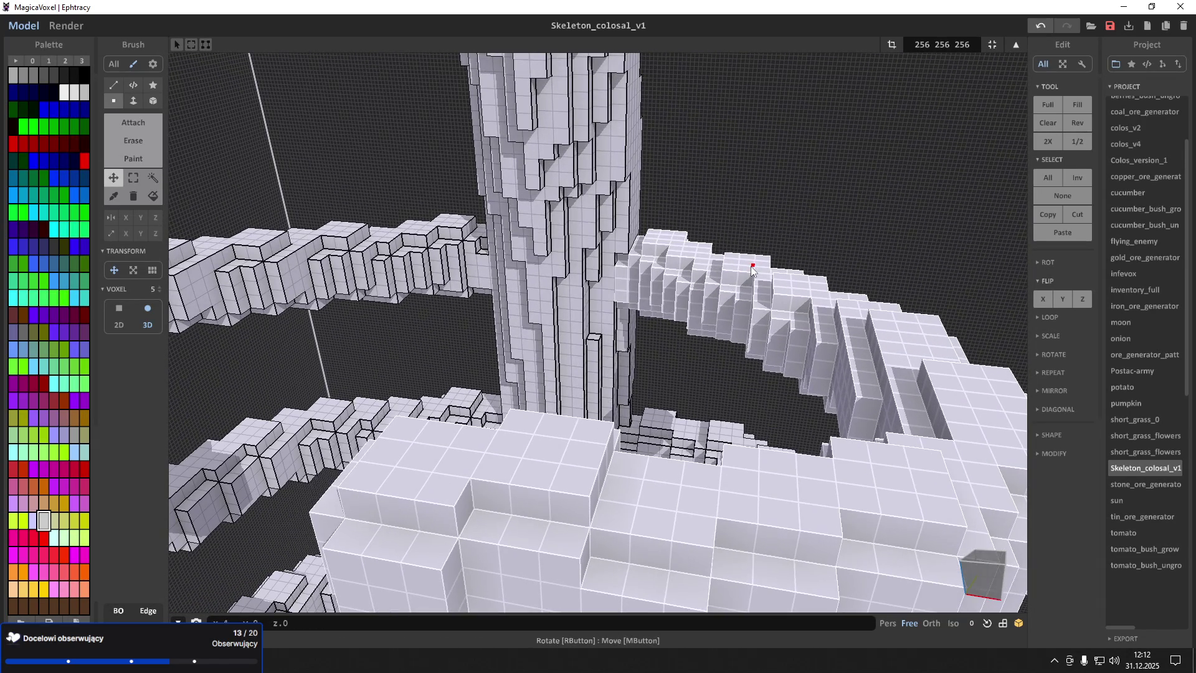
scroll(735, 267, "down", 6)
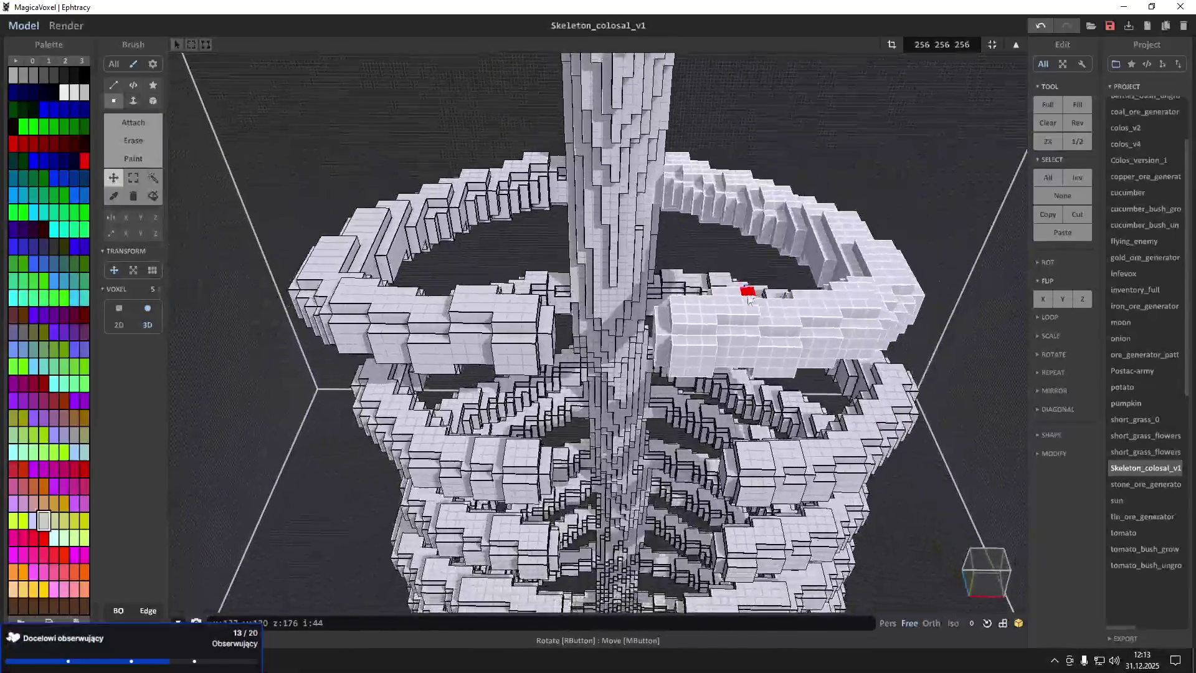
left_click_drag(695, 317, 719, 313)
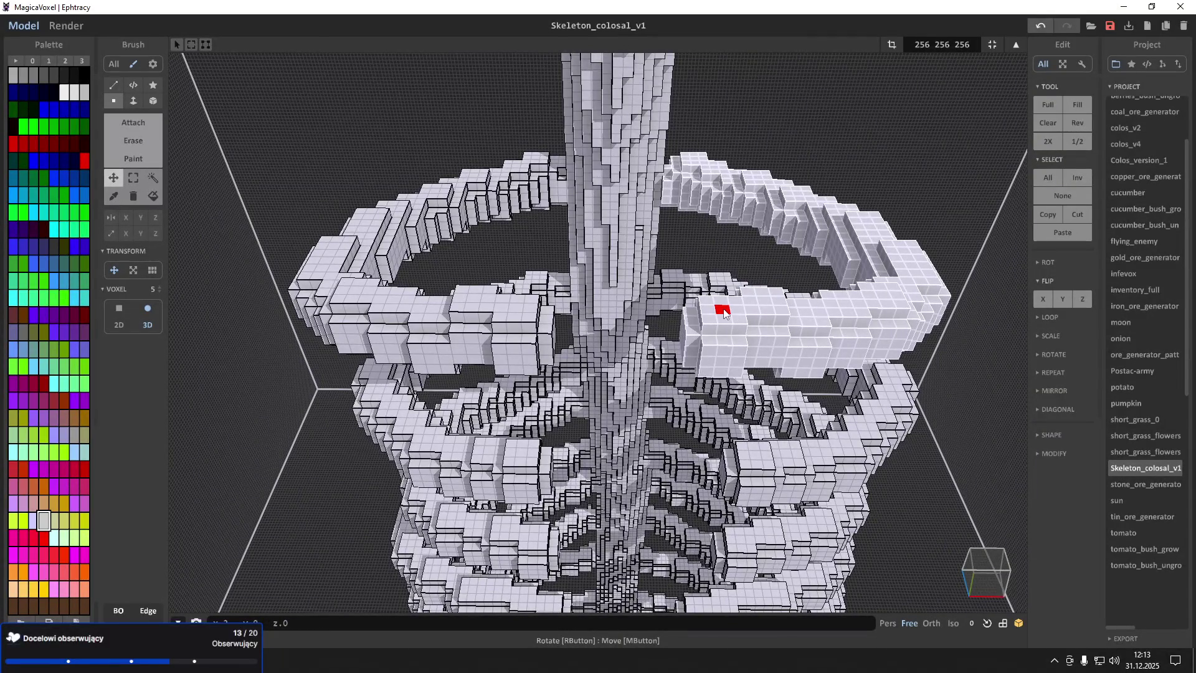